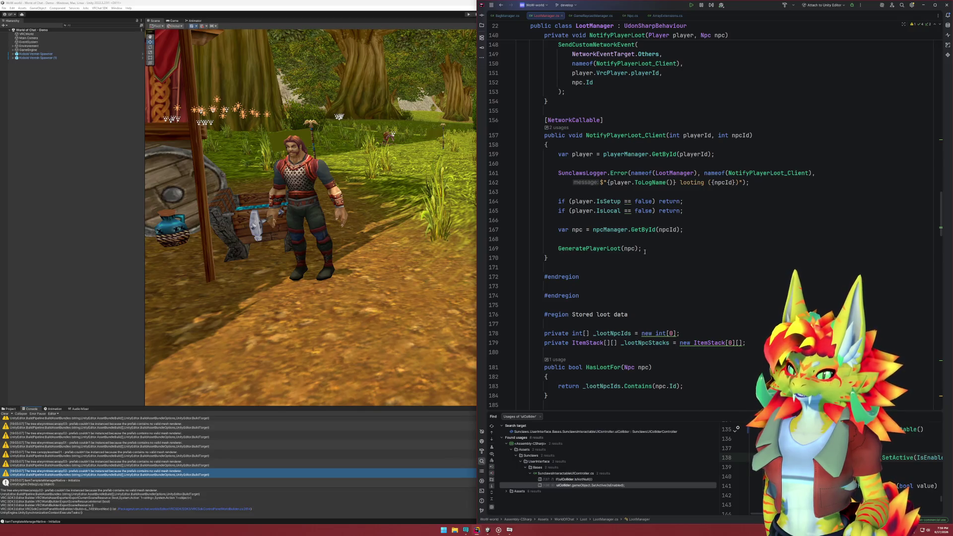
Review the NotifyPlayerLoot_Client method in LootManager.cs, then switch to Npc.cs to see ToLogName.
left_click(656, 287)
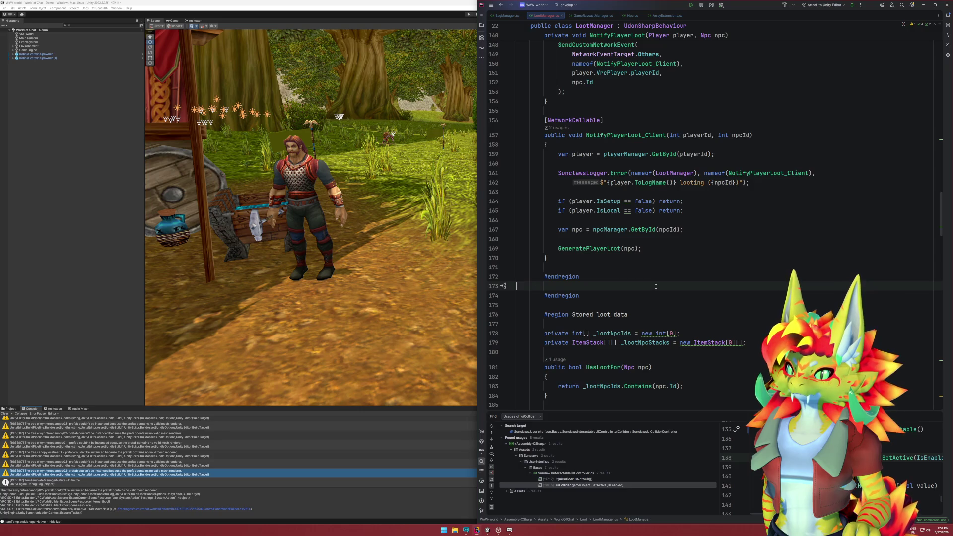
left_click(649, 304)
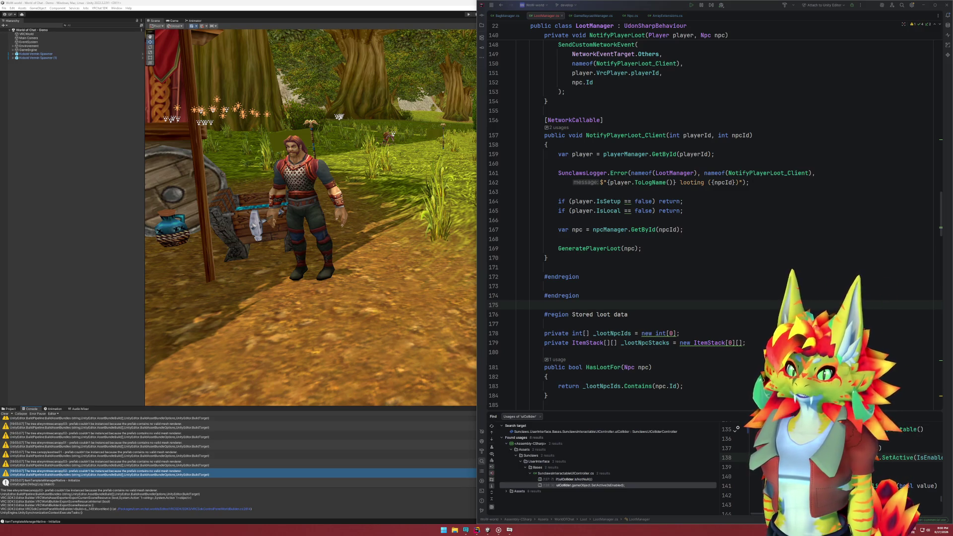
left_click(603, 286)
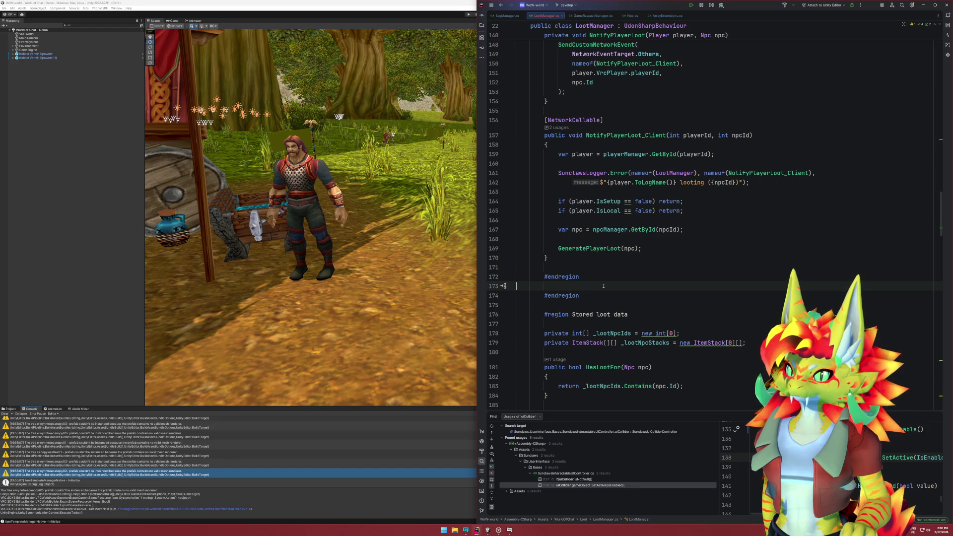
left_click_drag(584, 269, 577, 114)
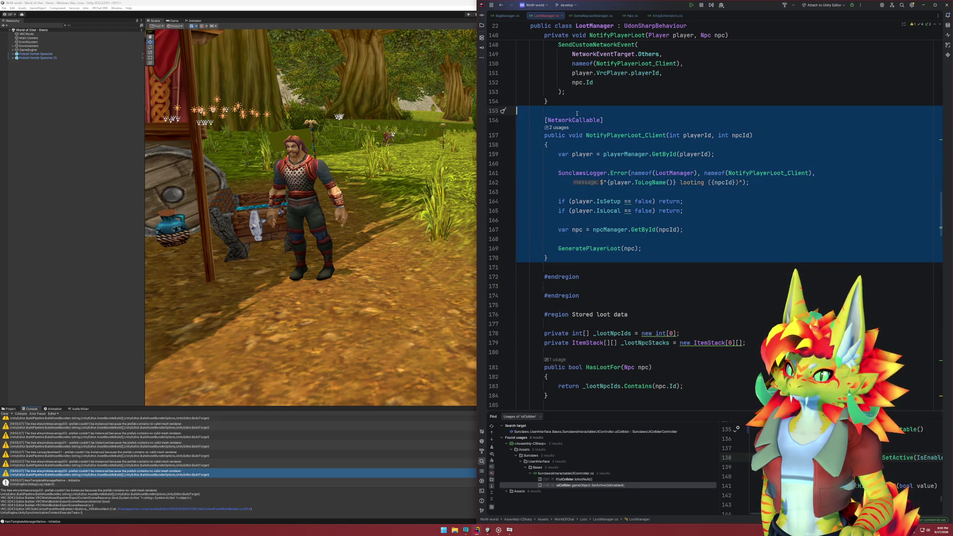
left_click(626, 268)
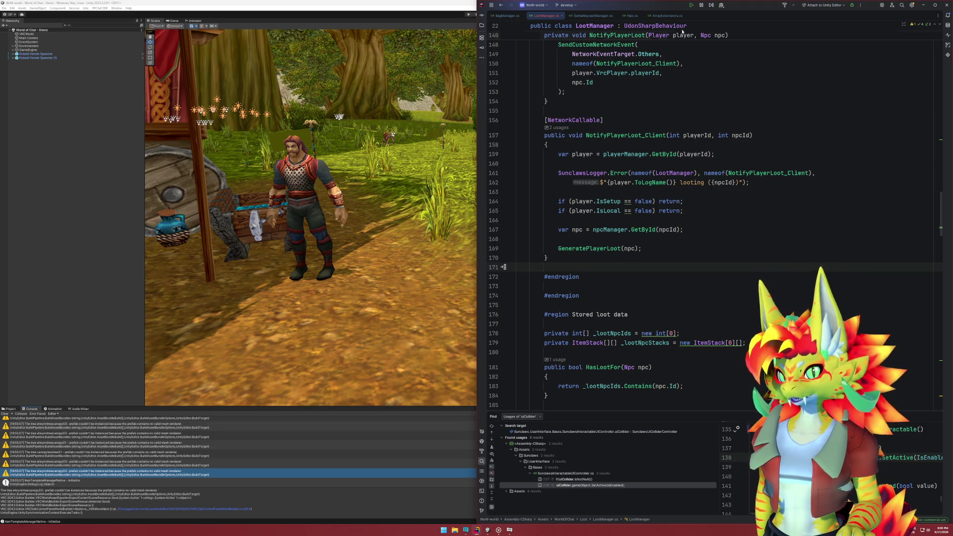
left_click(632, 16)
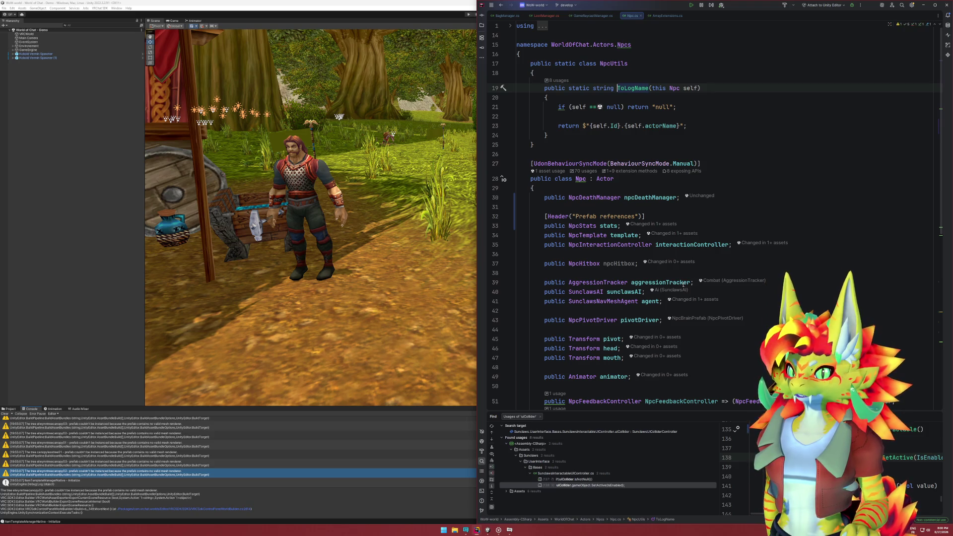
Expand the Reset region in Npc.cs and scroll through the Reset and Reset_Client methods.
key("ctrl+alt+Left")
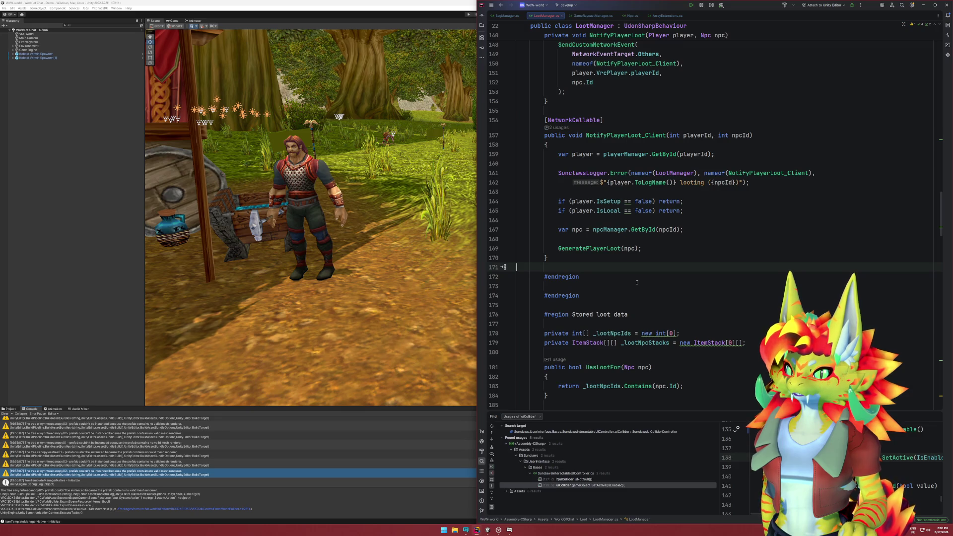
left_click(632, 16)
scroll(678, 253, "down", 10)
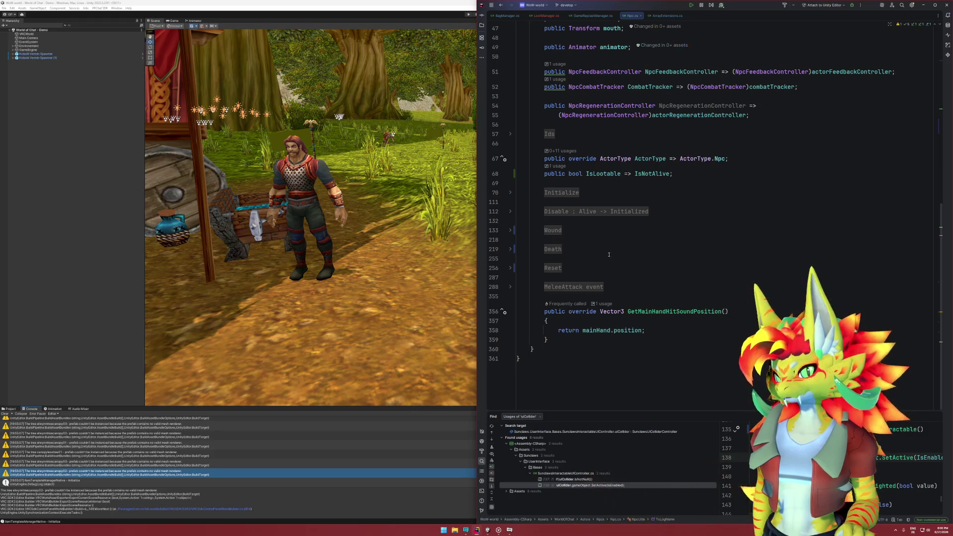
left_click(511, 269)
scroll(606, 276, "down", 1)
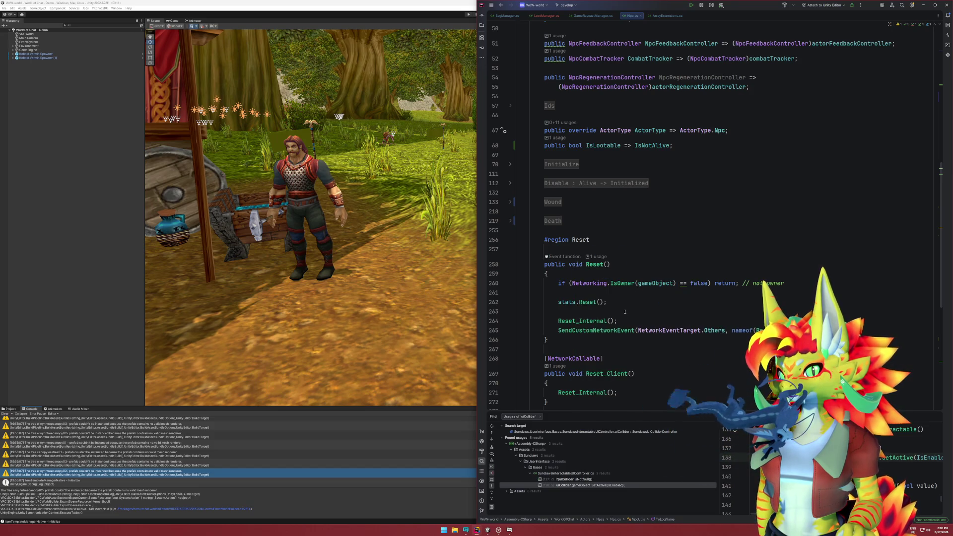
scroll(636, 293, "down", 5)
scroll(623, 314, "down", 2)
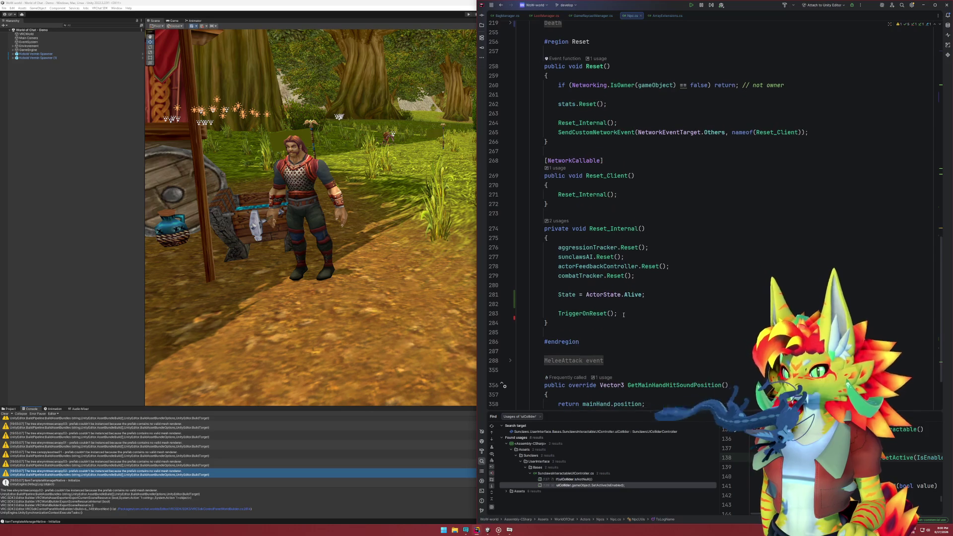
Trace Reset_Internal usages, the TriggerOnReset call and the Reset_Client network event, then return to LootManager.cs.
left_click(592, 315)
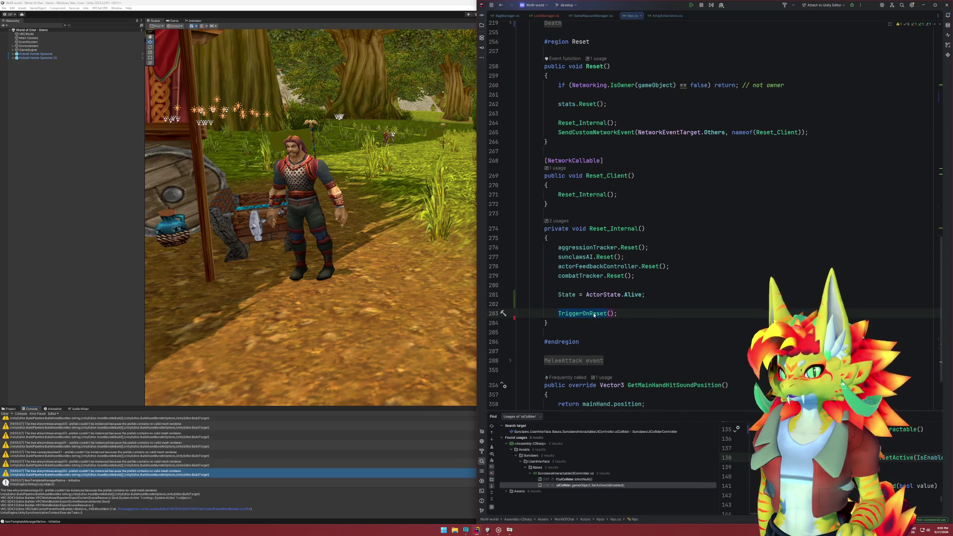
left_click(614, 228)
scroll(681, 241, "up", 2)
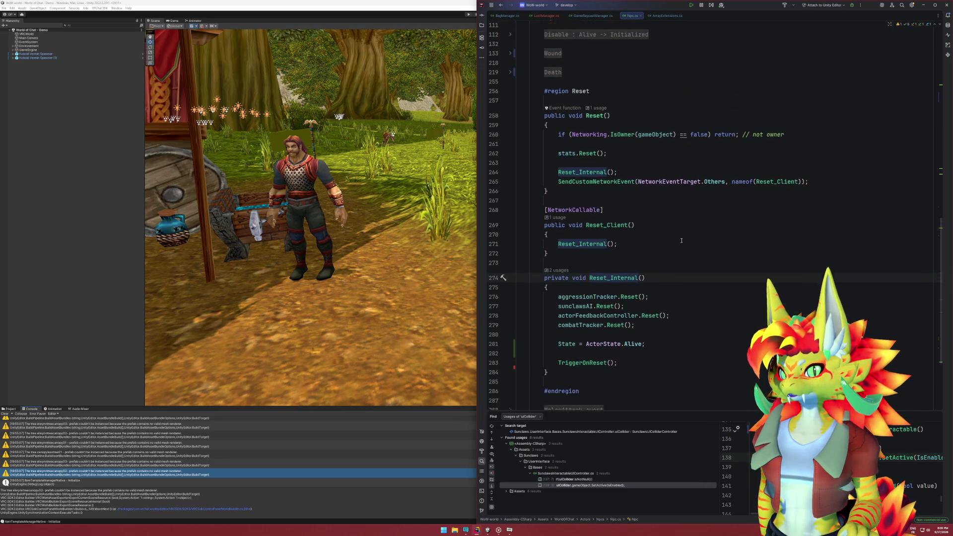
left_click_drag(559, 189, 820, 188)
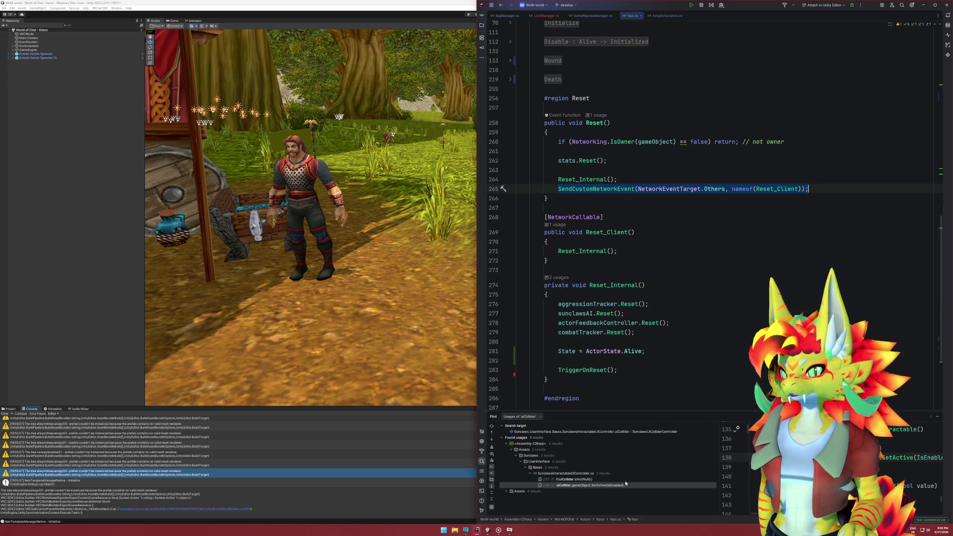
left_click(595, 370)
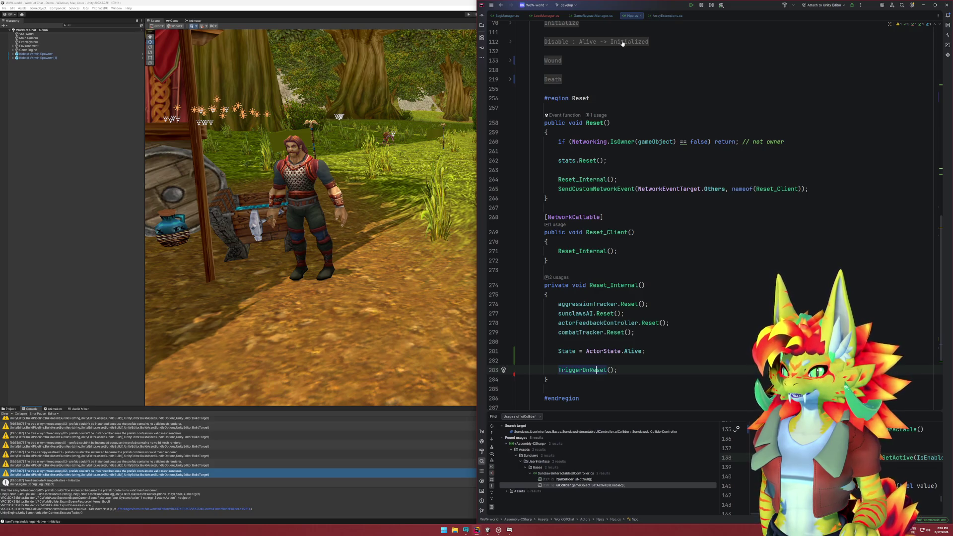
left_click(553, 16)
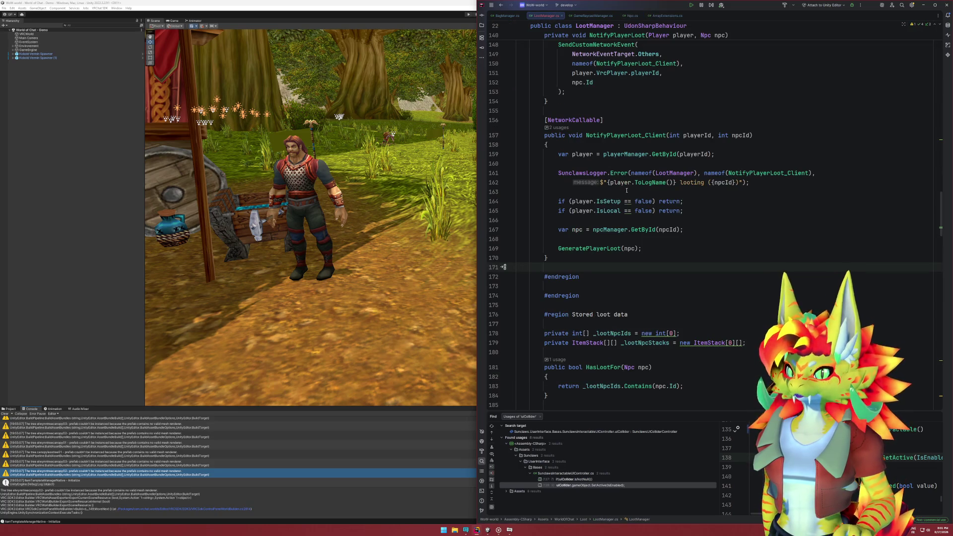
Fold the DisplayLootEffect and ClearLootEffect method bodies in LootManager.cs.
scroll(627, 190, "up", 3)
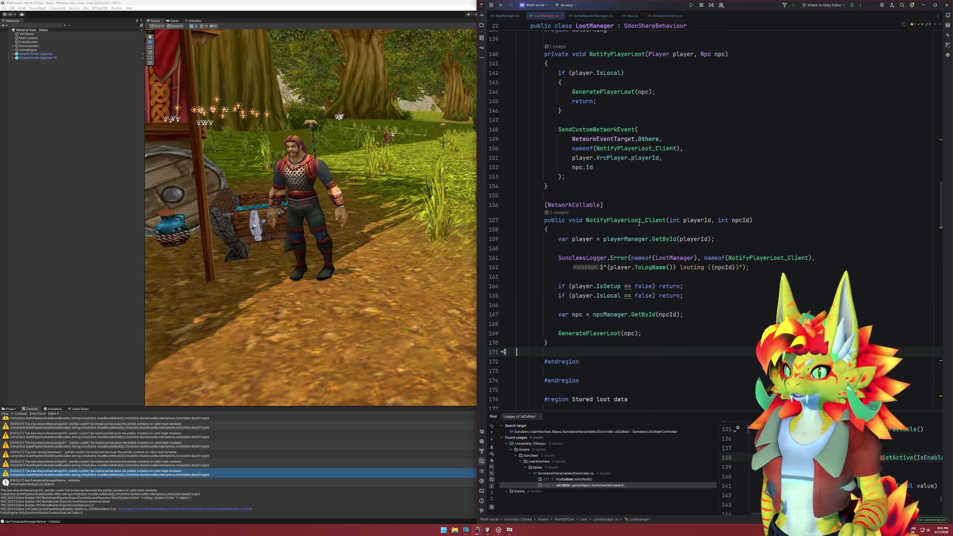
left_click(639, 221)
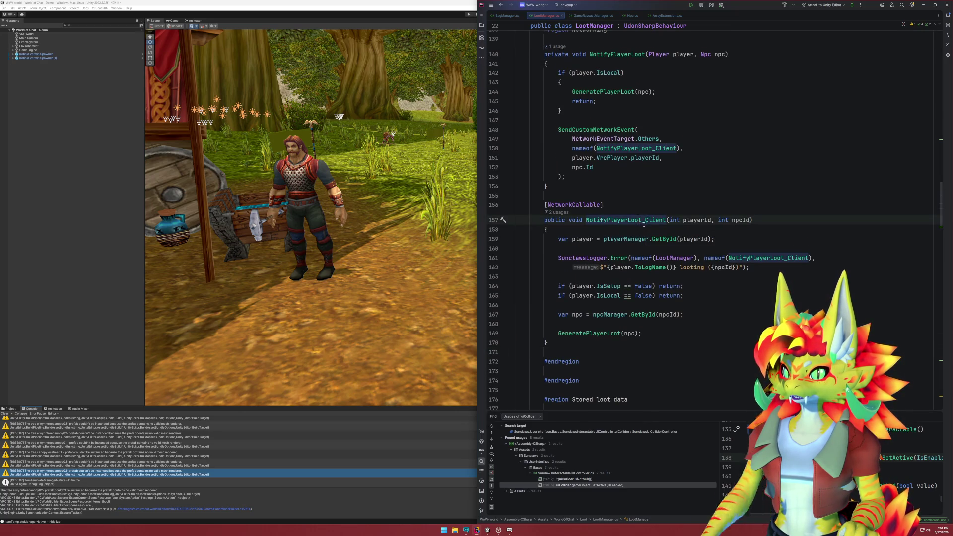
scroll(633, 216, "up", 6)
scroll(631, 213, "up", 8)
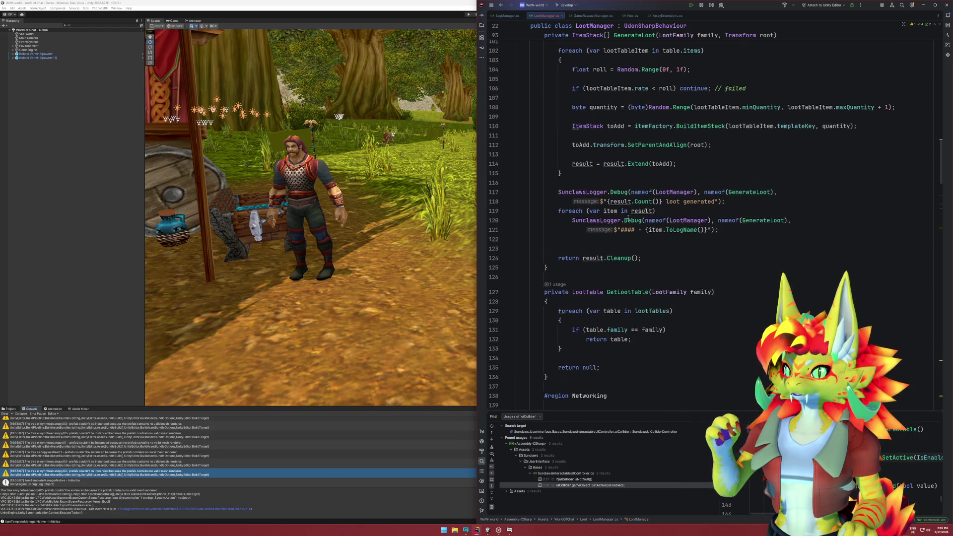
scroll(630, 217, "up", 16)
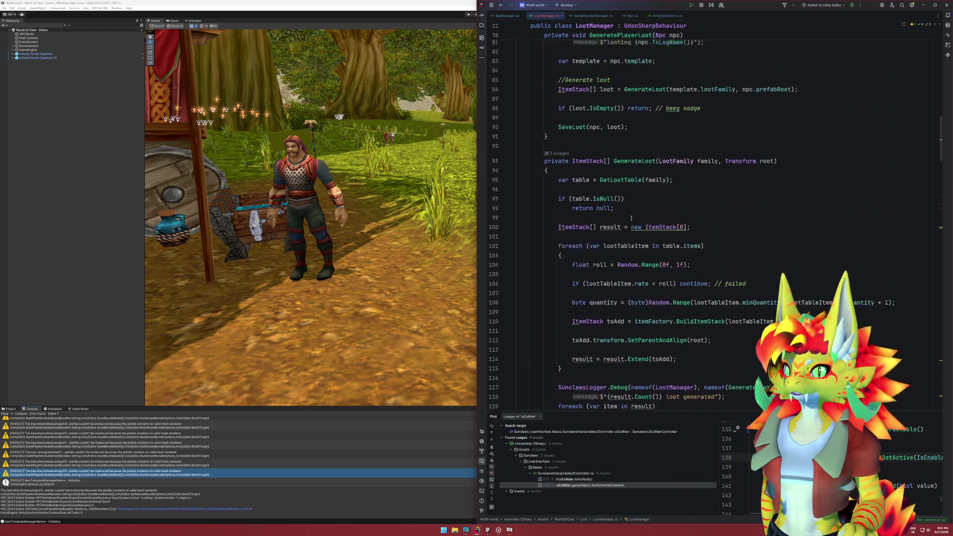
scroll(631, 219, "up", 9)
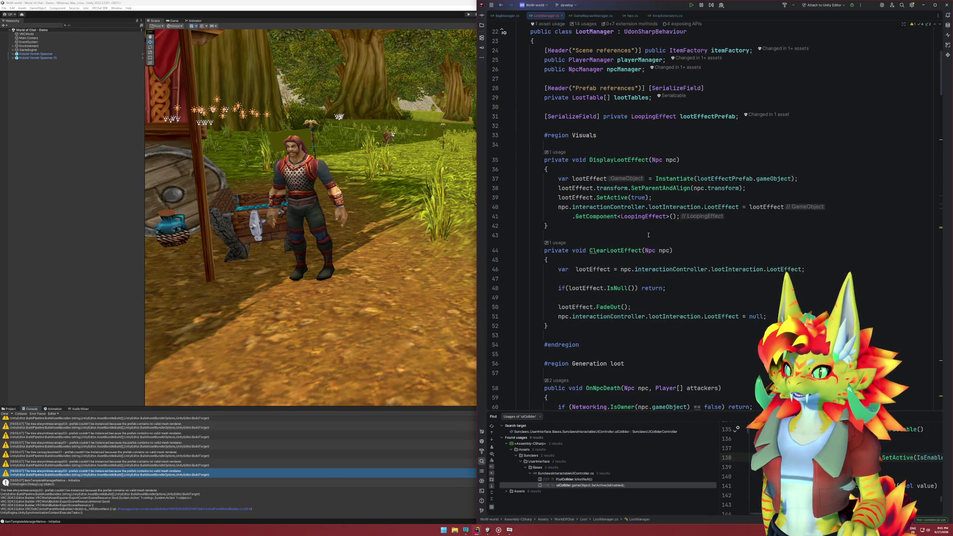
left_click(511, 161)
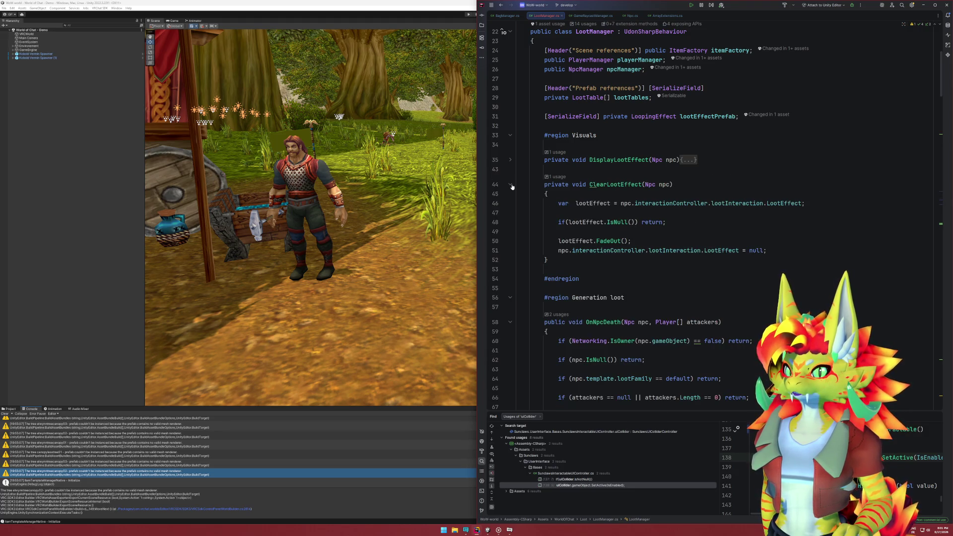
left_click(511, 185)
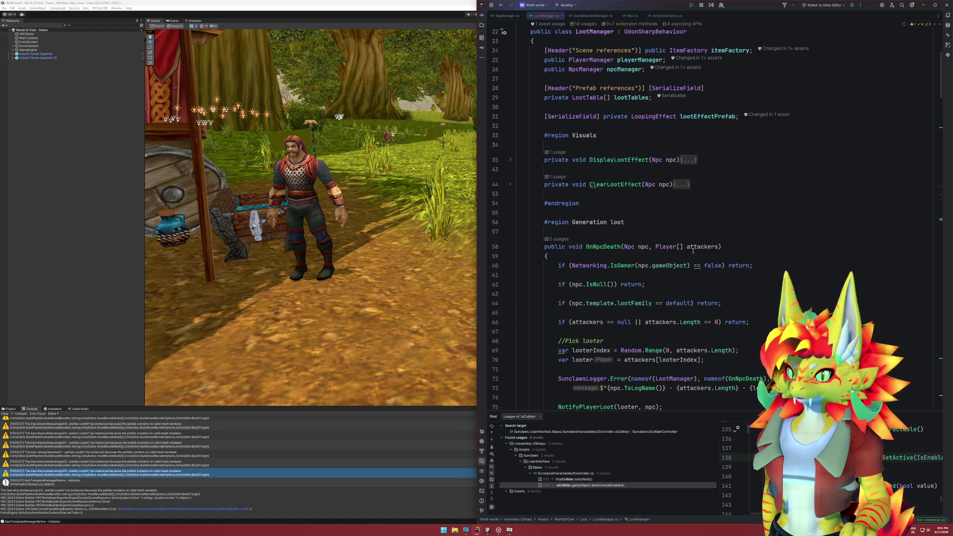
Scroll back down to NotifyPlayerLoot_Client and switch to the Unity editor.
scroll(693, 251, "down", 15)
scroll(661, 219, "down", 10)
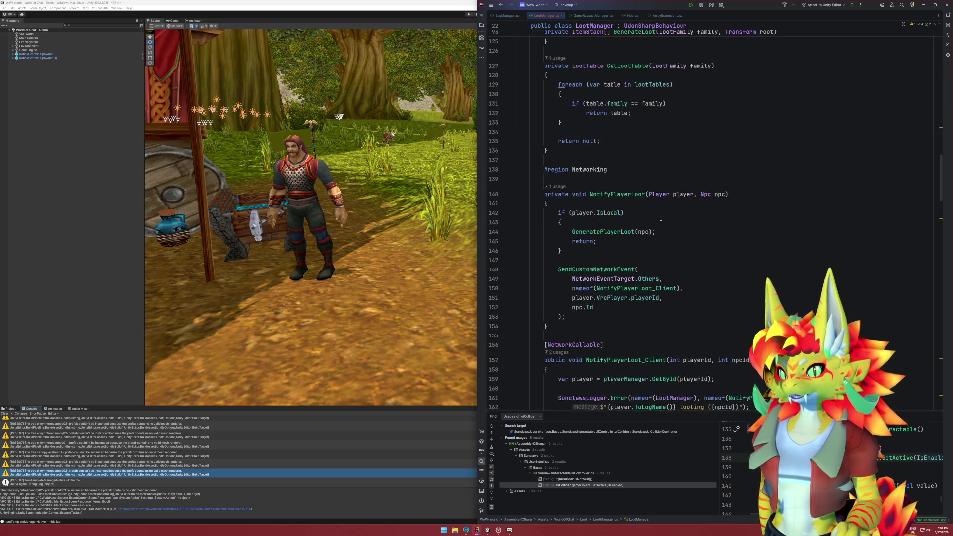
scroll(661, 219, "down", 5)
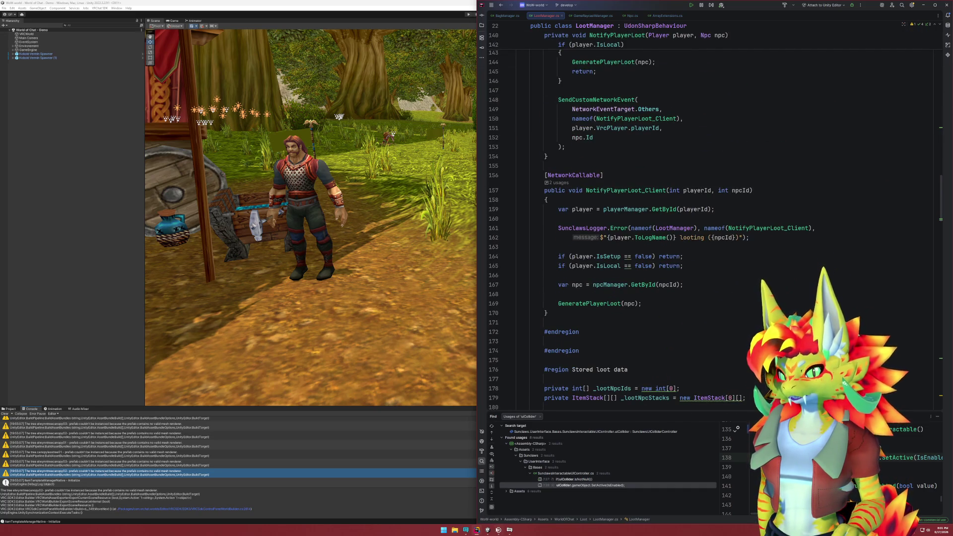
key("alt+Tab")
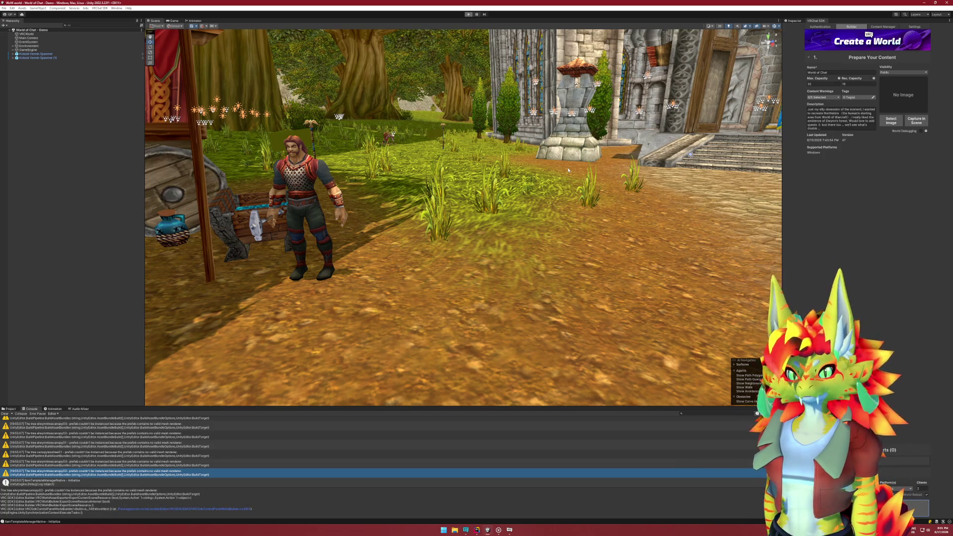
Enter Play mode with Ctrl+P and close the VRChat Client Simulator menu.
key("ctrl+p")
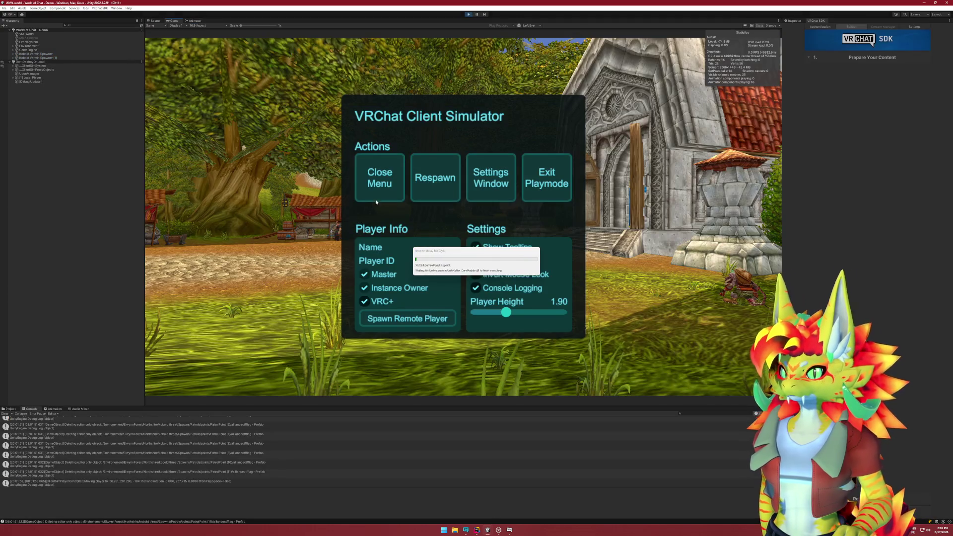
left_click(390, 187)
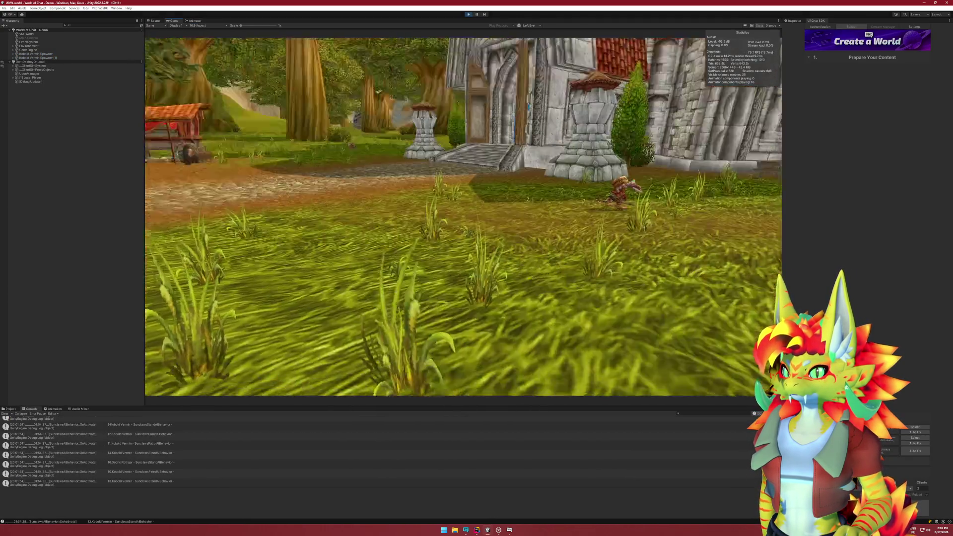
Walk up to the Kobold Vermin and strike it eight times until it dies.
key("w")
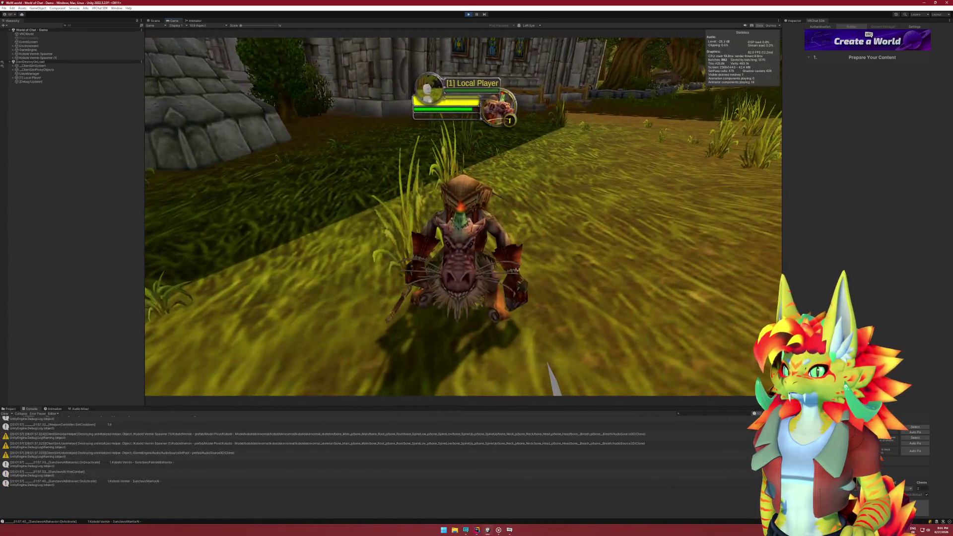
left_click(463, 216)
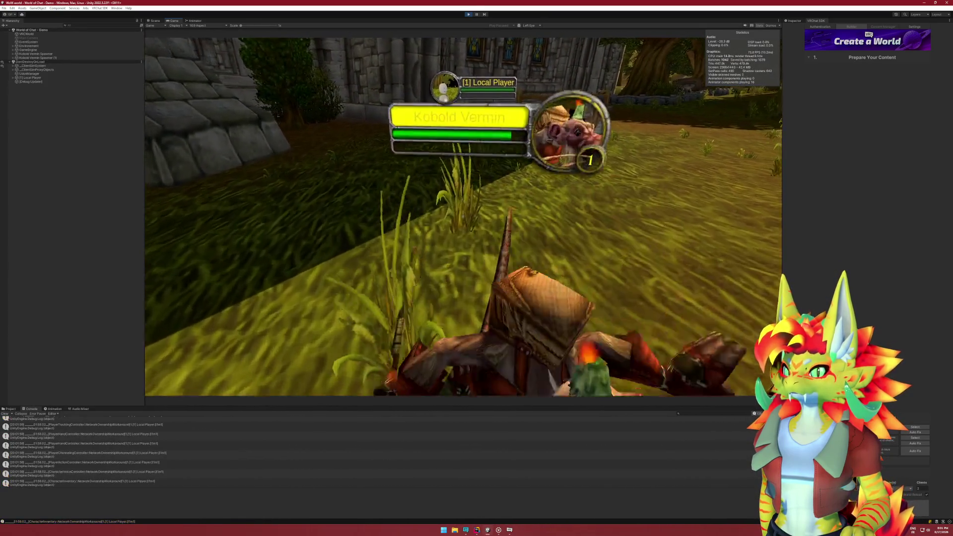
left_click(463, 217)
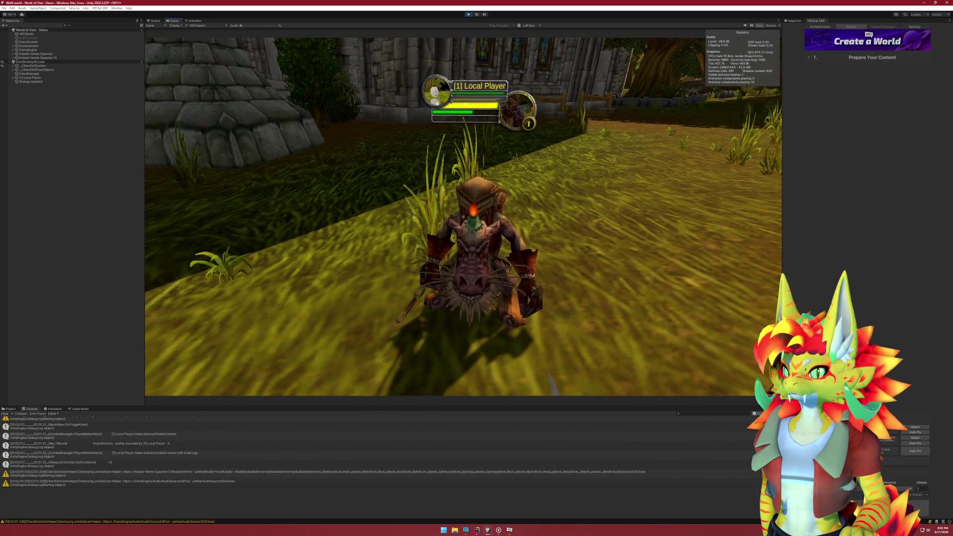
left_click(463, 217)
left_click(463, 217)
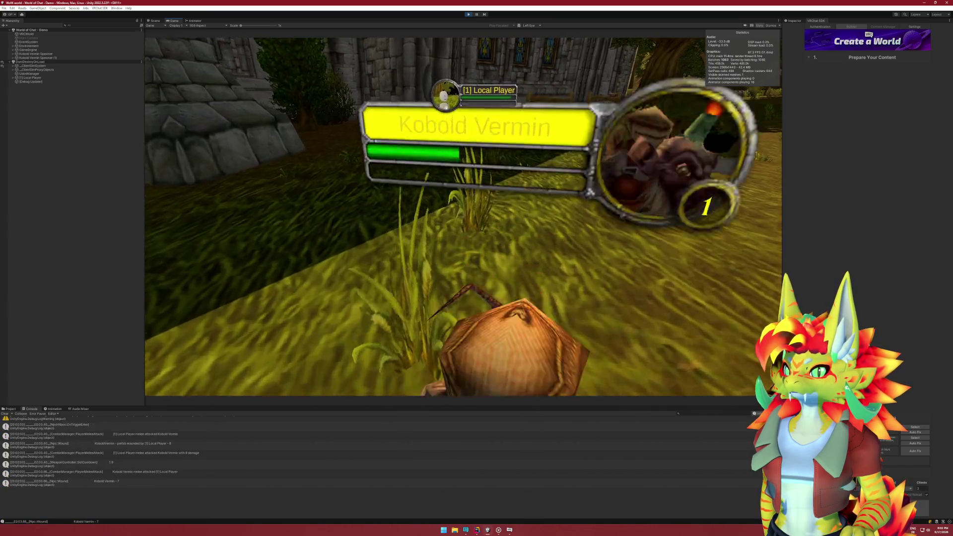
left_click(463, 217)
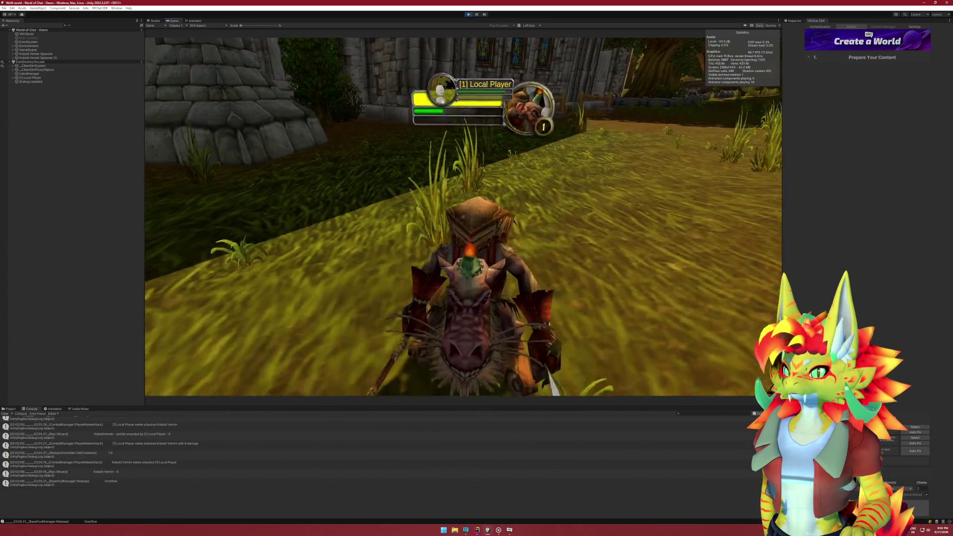
left_click(463, 217)
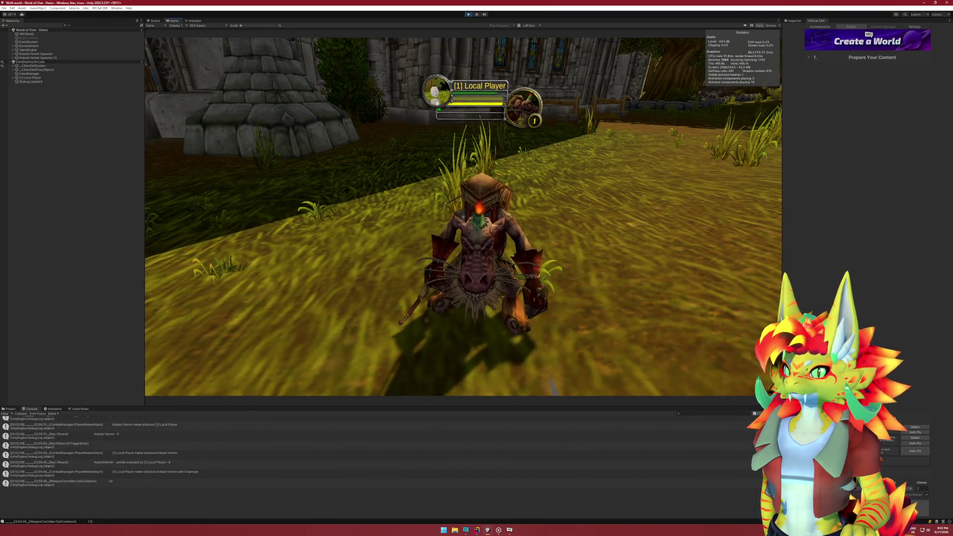
left_click(463, 217)
left_click(463, 216)
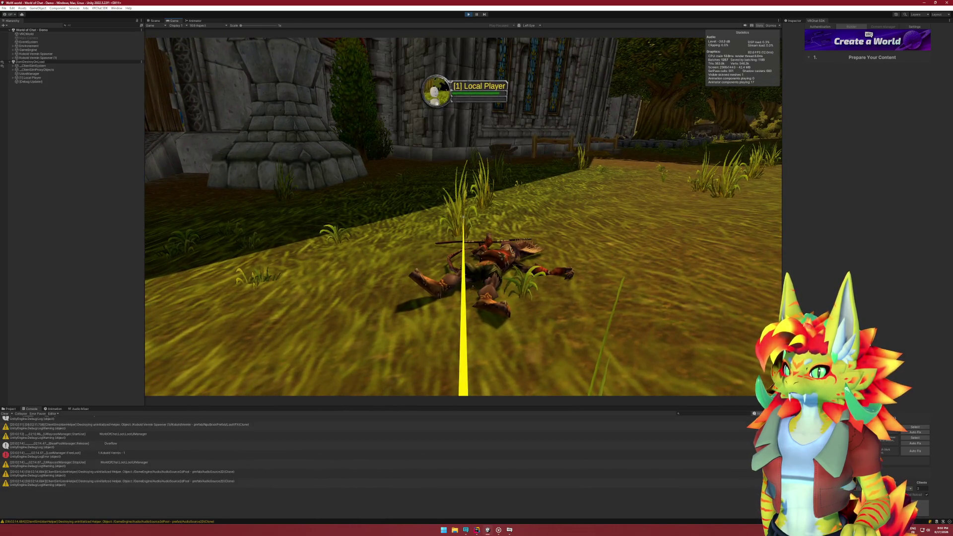
key("super")
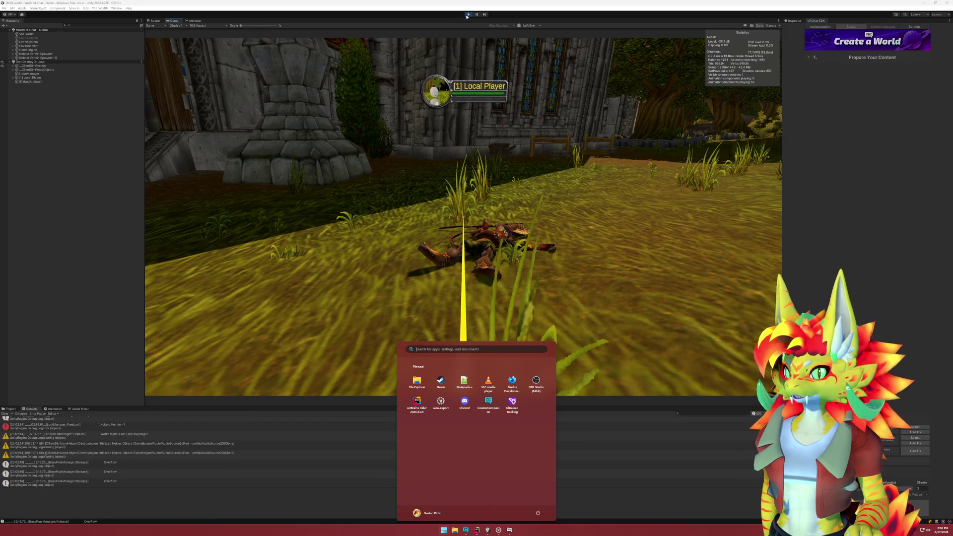
Check the VRChat DEBUG Log Viewer, then bring Rider's LootManager.cs back in front beside Unity.
key("super")
left_click(477, 530)
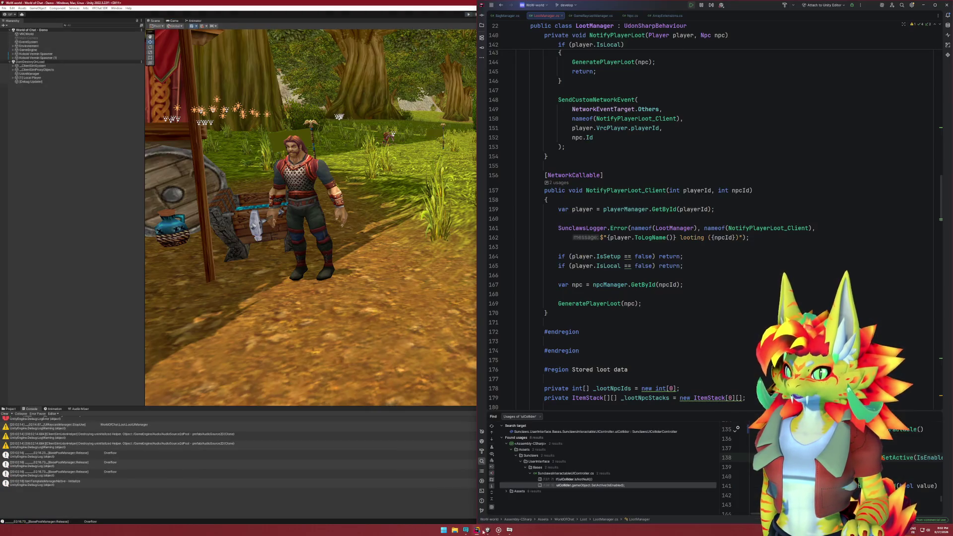
mouse_move(511, 530)
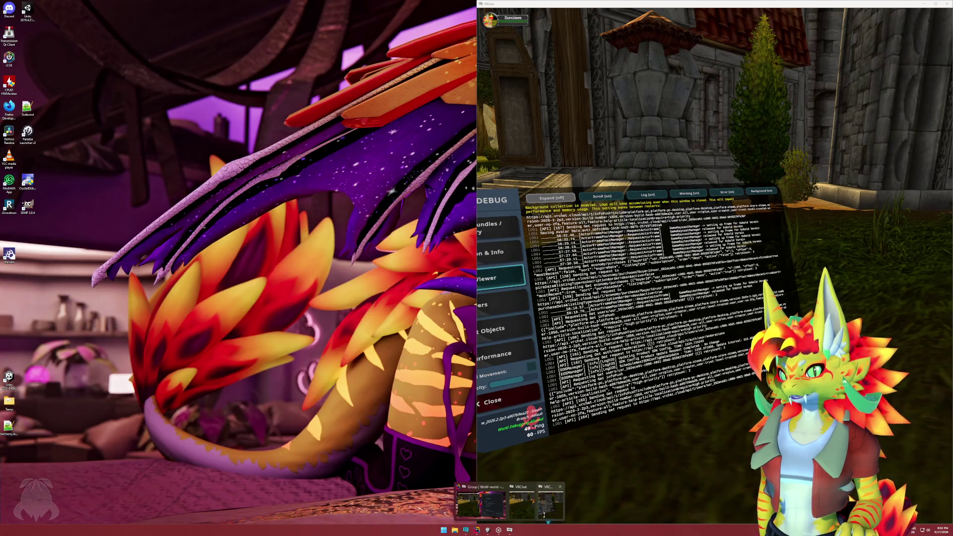
left_click(544, 515)
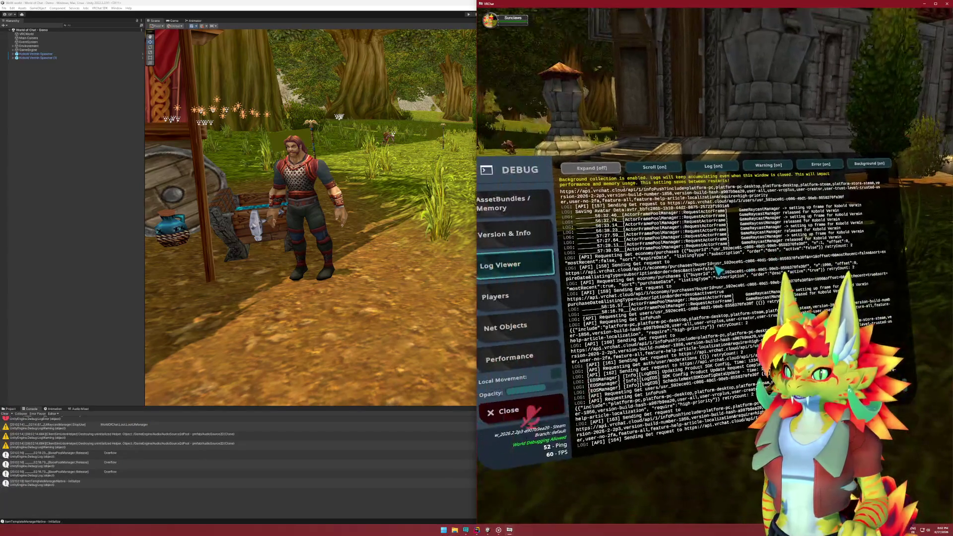
key("super")
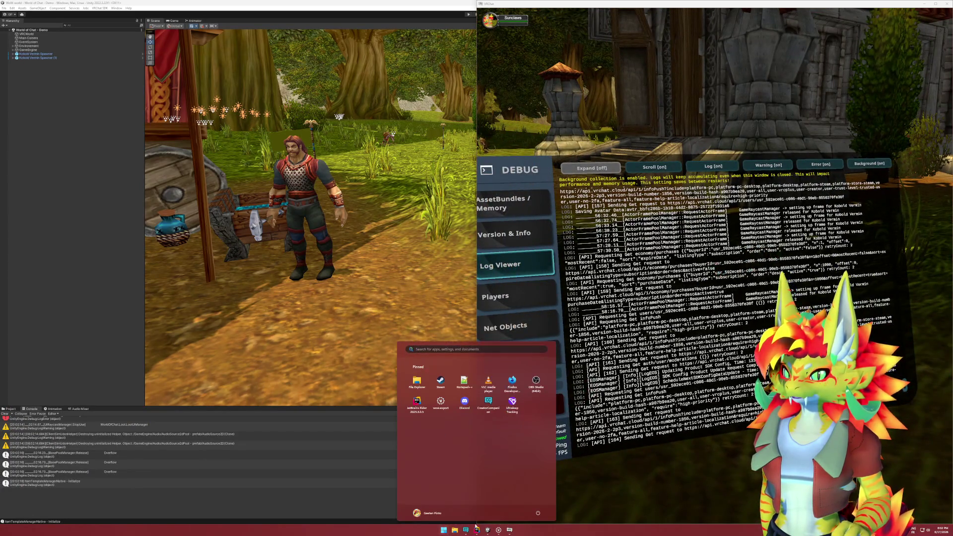
left_click(487, 530)
left_click(476, 530)
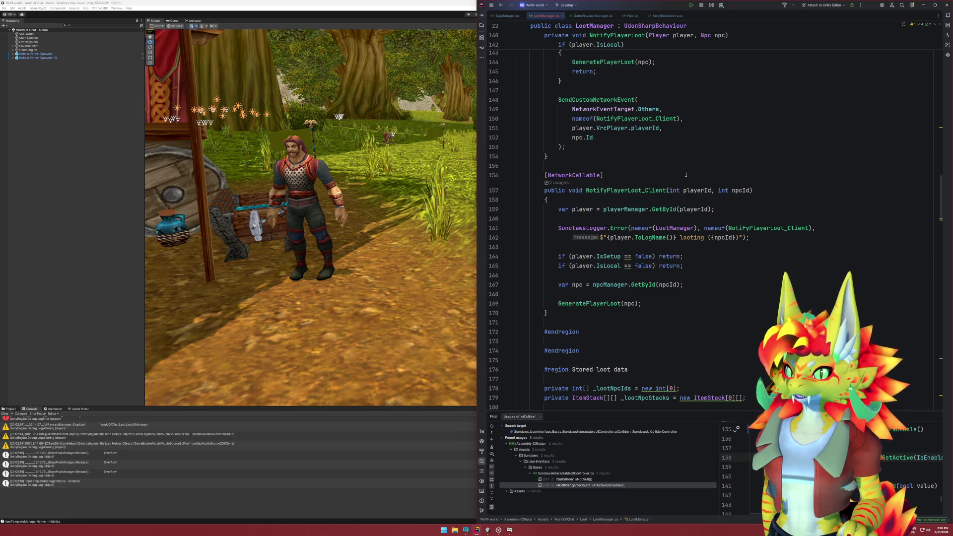
Inspect the npc.RegisterOnResetListener call inside SaveLoot.
scroll(686, 175, "down", 10)
left_click(604, 246)
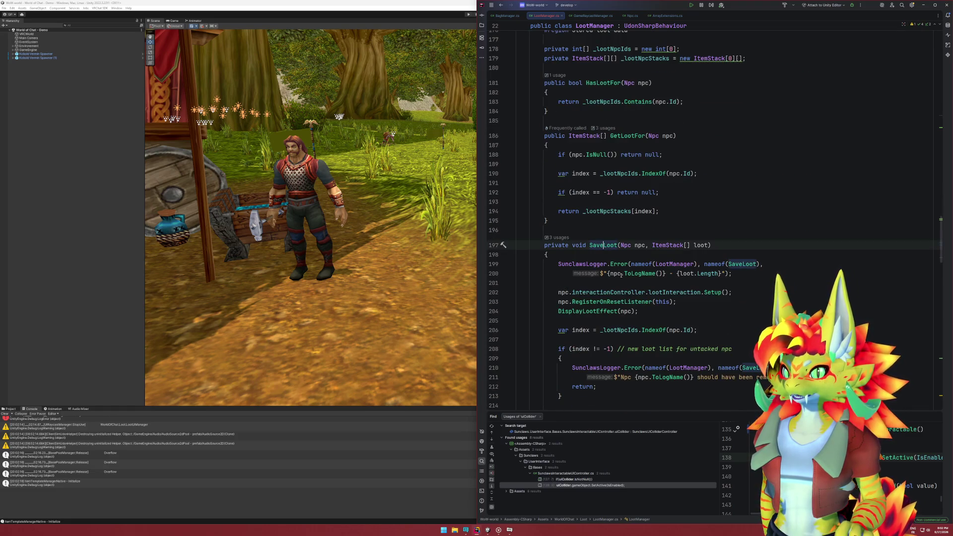
left_click(615, 302)
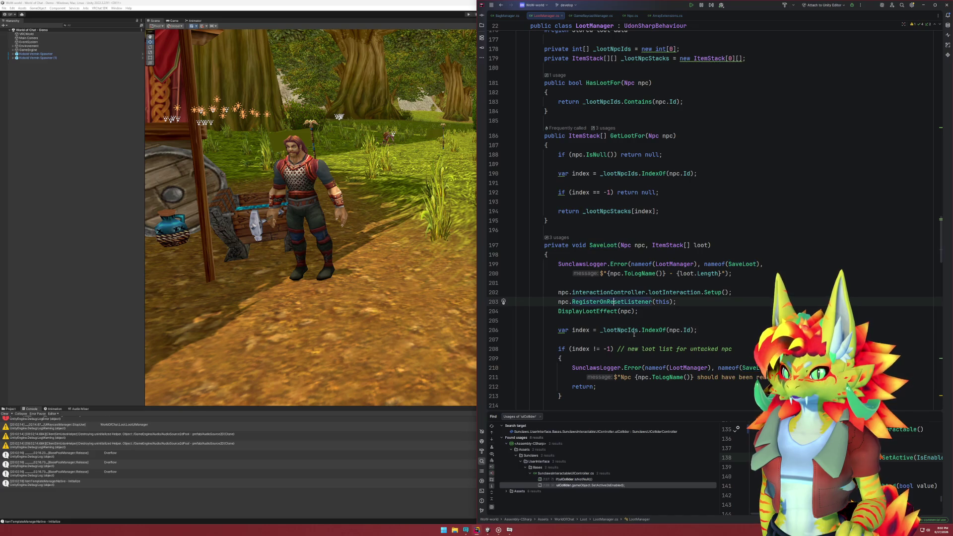
left_click_drag(559, 302, 653, 301)
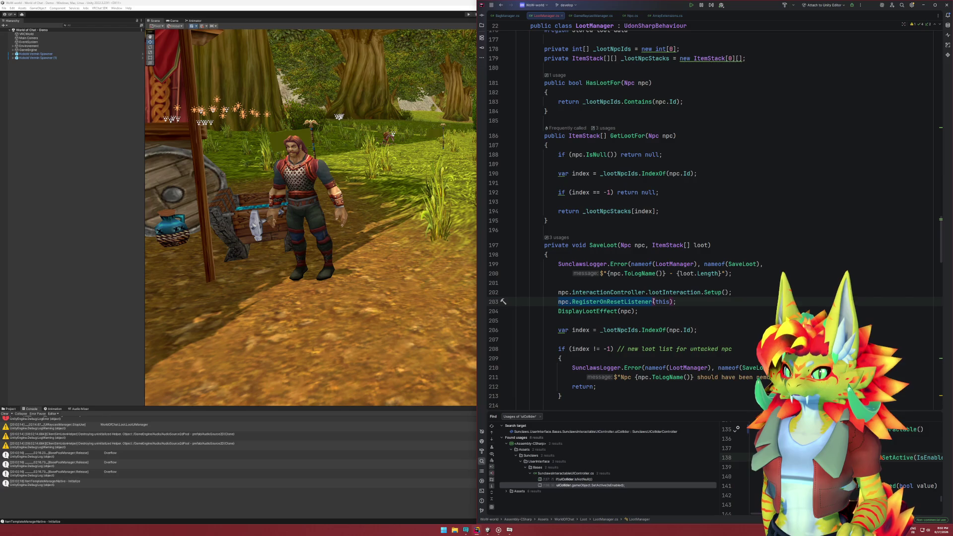
double_click(635, 302)
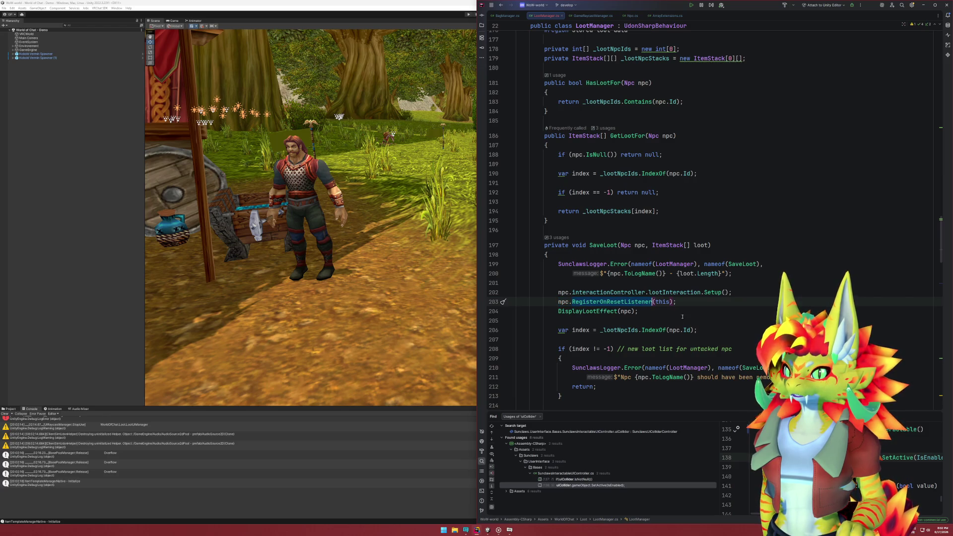
Scroll down to ActorOnReset and place the caret at the top of its body.
scroll(683, 316, "down", 8)
mouse_move(683, 316)
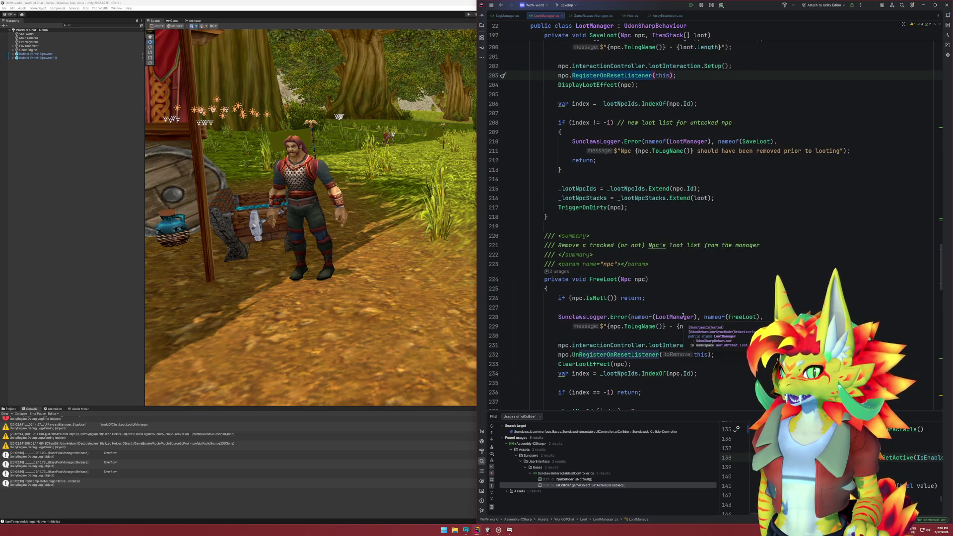
scroll(683, 317, "down", 20)
scroll(678, 308, "up", 8)
left_click(637, 248)
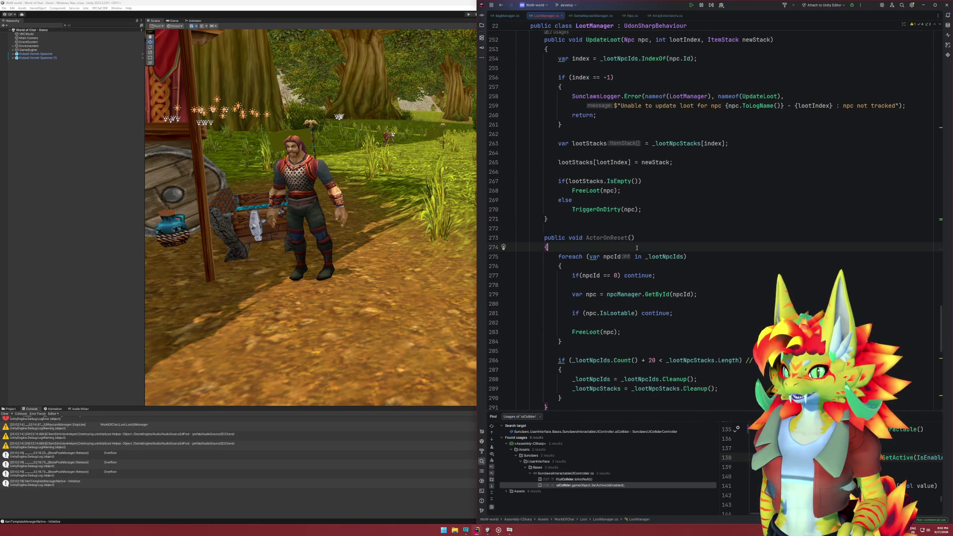
Copy UpdateLoot's SunclawsLogger.Error lines onto new blank lines at the top of ActorOnReset.
key("Return")
key("Return")
key("Up")
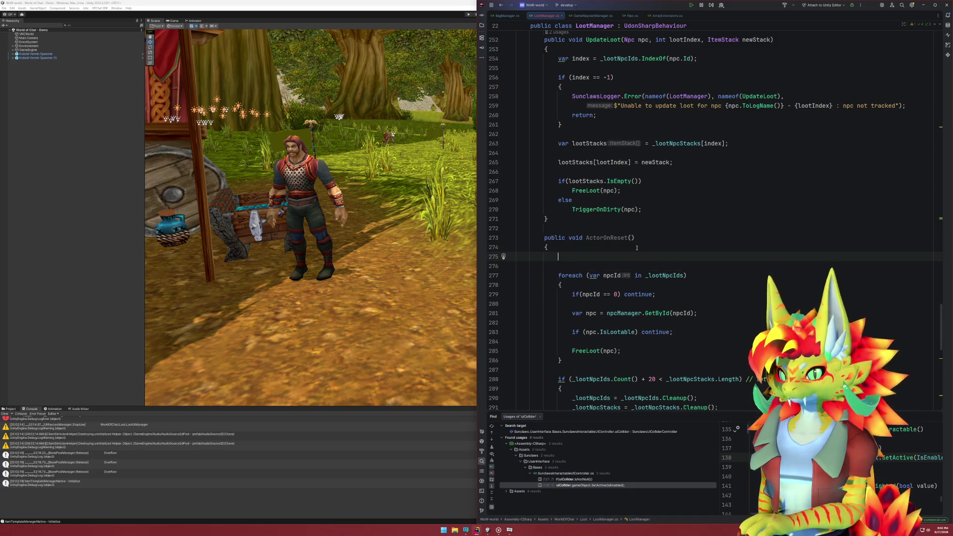
left_click_drag(901, 108, 758, 88)
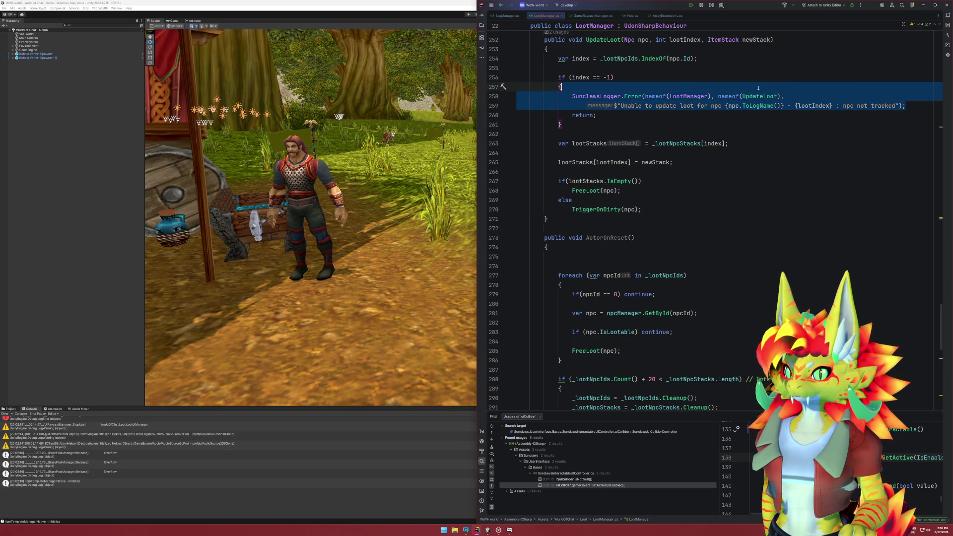
key("ctrl+c")
left_click(585, 256)
key("ctrl+v")
Replace nameof(UpdateLoot) with nameof(ActorOnReset) in the pasted error log.
double_click(614, 239)
key("ctrl+c")
double_click(742, 256)
key("ctrl+v")
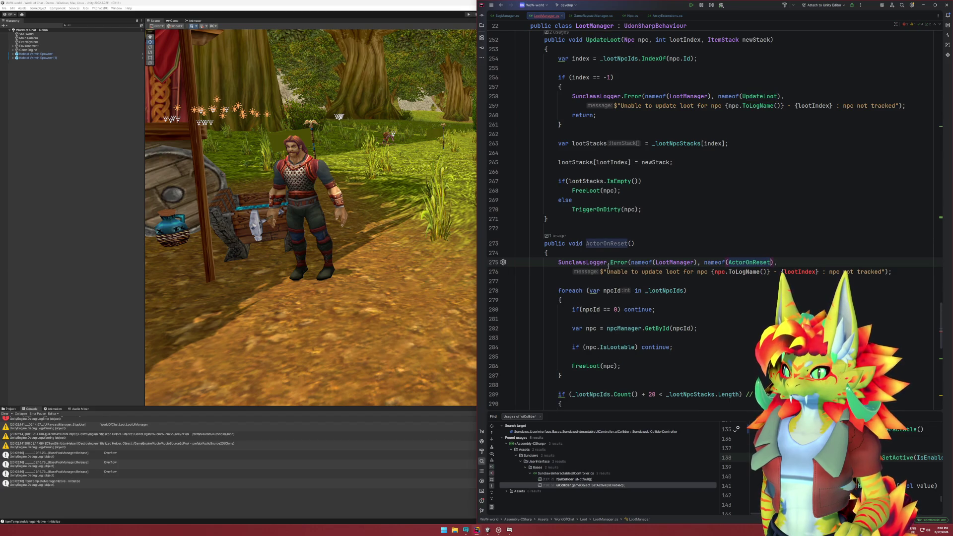
left_click_drag(606, 272, 882, 272)
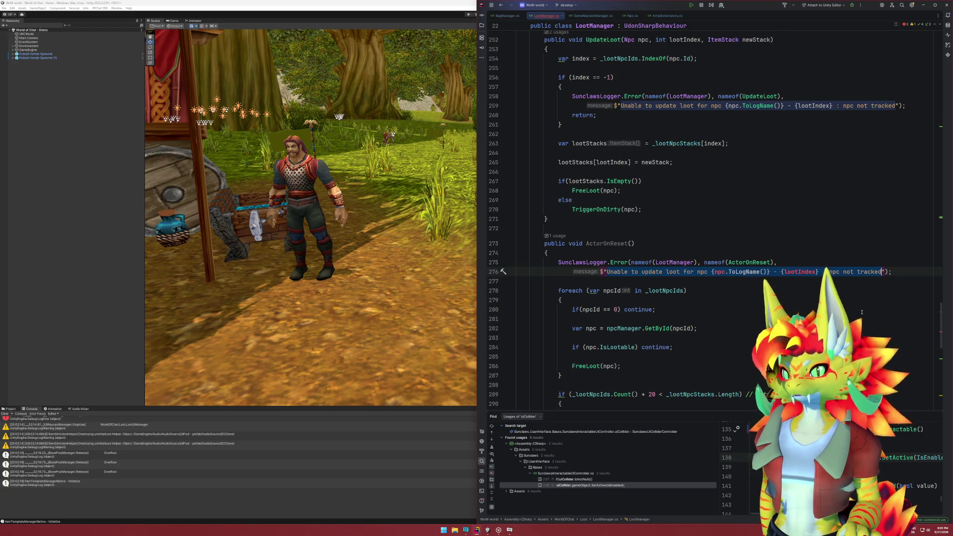
left_click(584, 368)
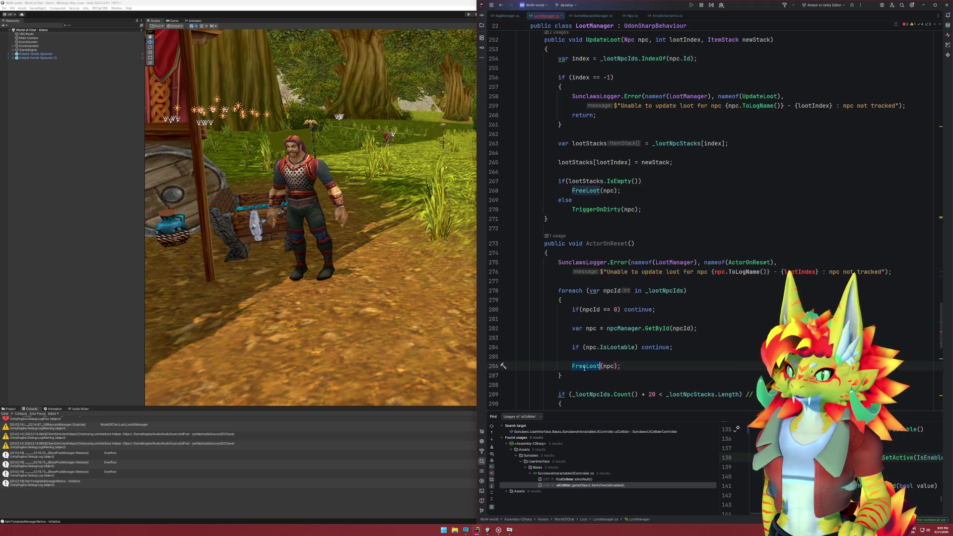
mouse_move(587, 368)
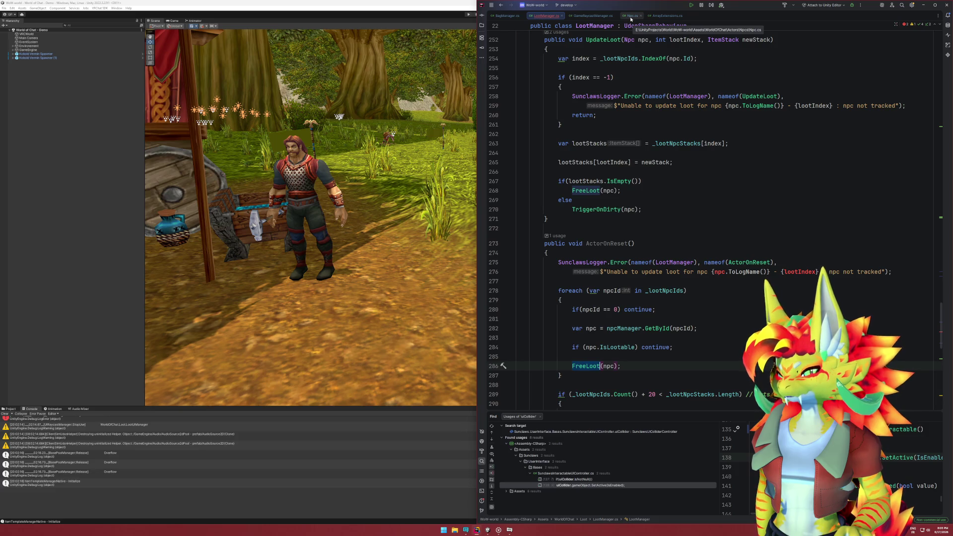
left_click(631, 16)
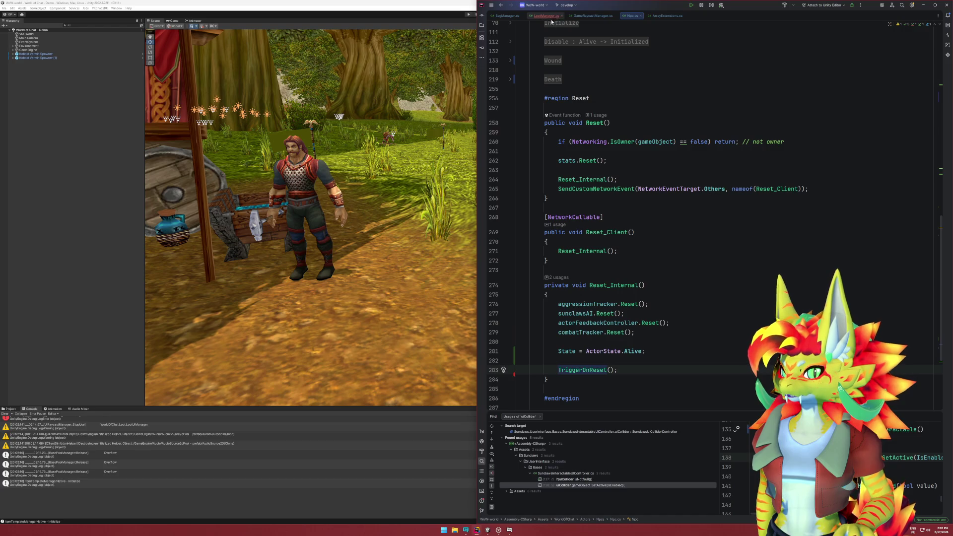
left_click_drag(645, 351, 559, 351)
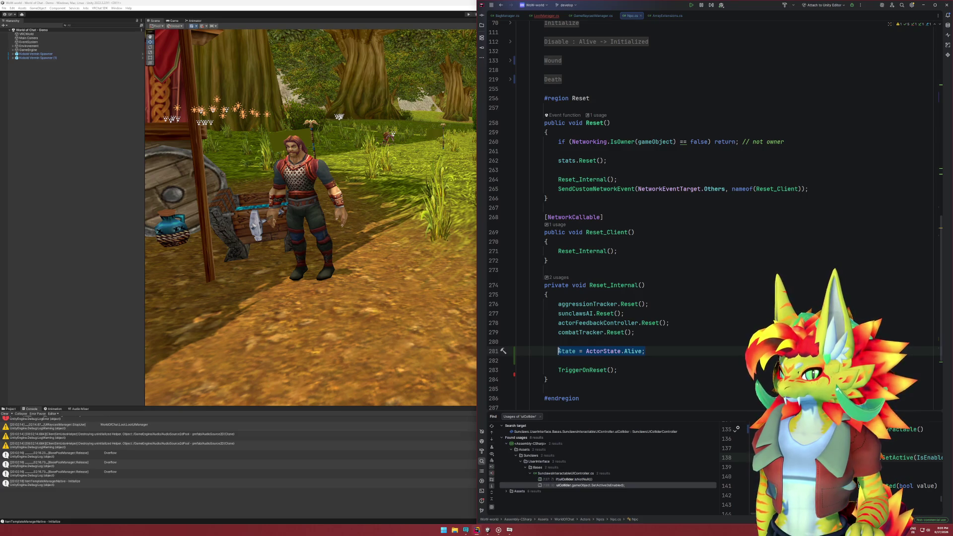
key("ctrl+alt+Left")
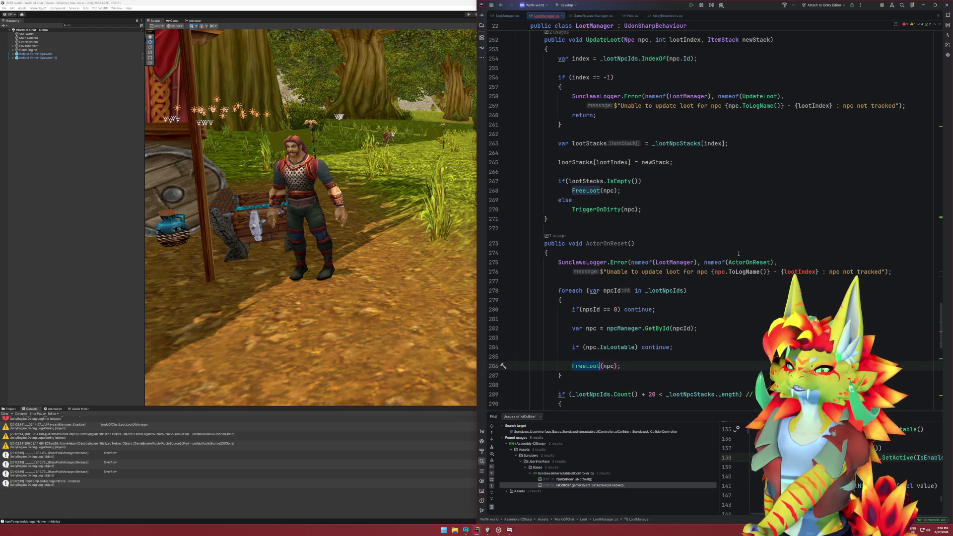
Remove the added SunclawsLogger.Error lines from ActorOnReset.
left_click(733, 253)
key("shift+Down")
key("shift+Down")
key("BackSpace")
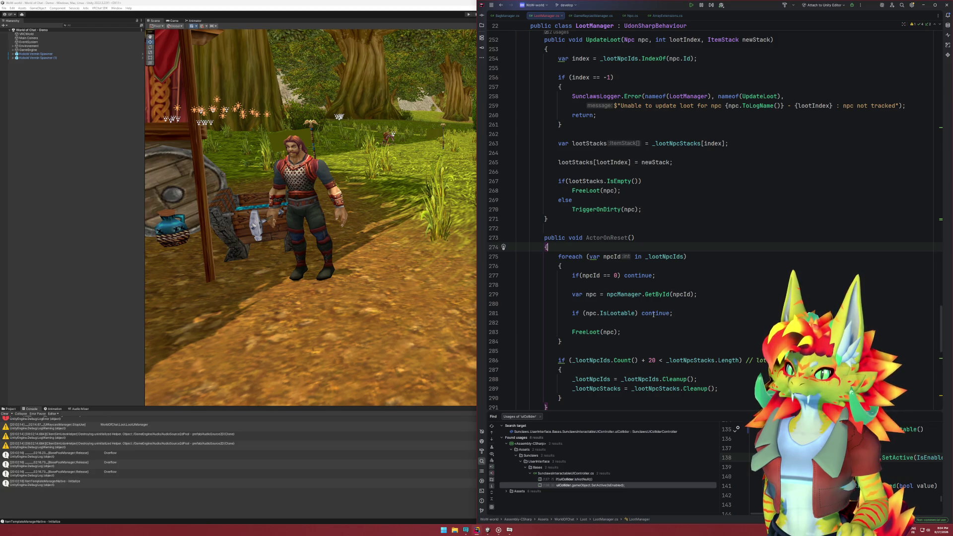
Scroll up to SaveLoot and place the caret on its DisplayLootEffect(npc) call.
scroll(653, 314, "up", 5)
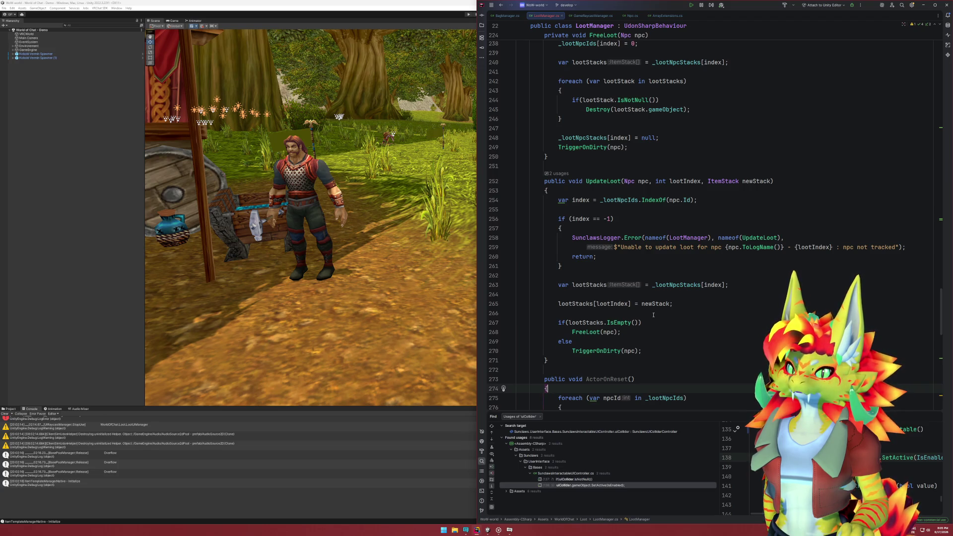
scroll(656, 314, "up", 8)
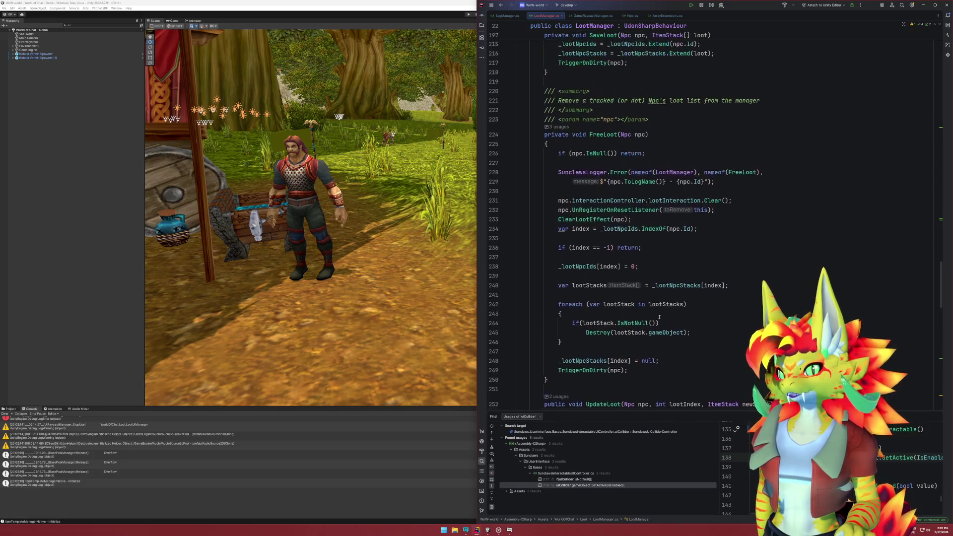
scroll(659, 316, "up", 11)
left_click(616, 190)
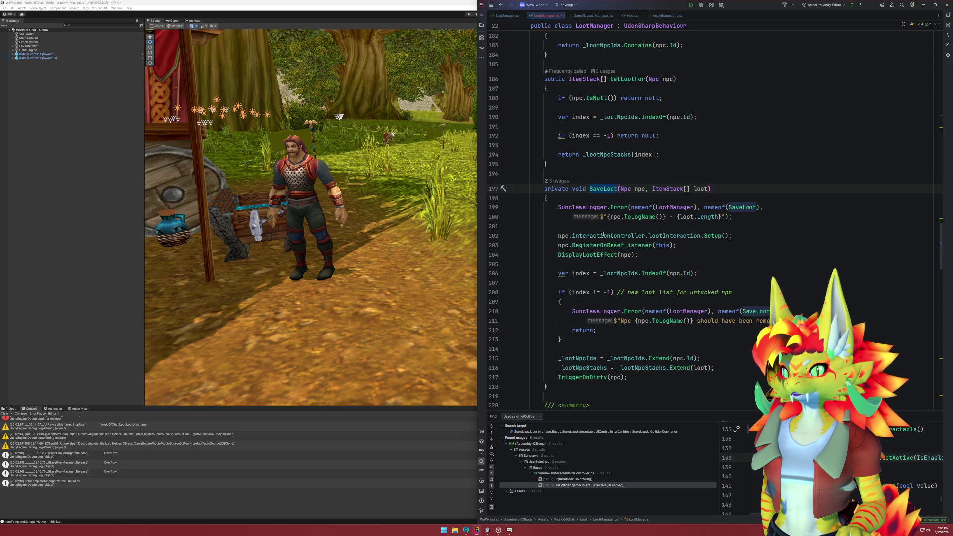
left_click_drag(560, 255, 639, 254)
left_click(597, 255)
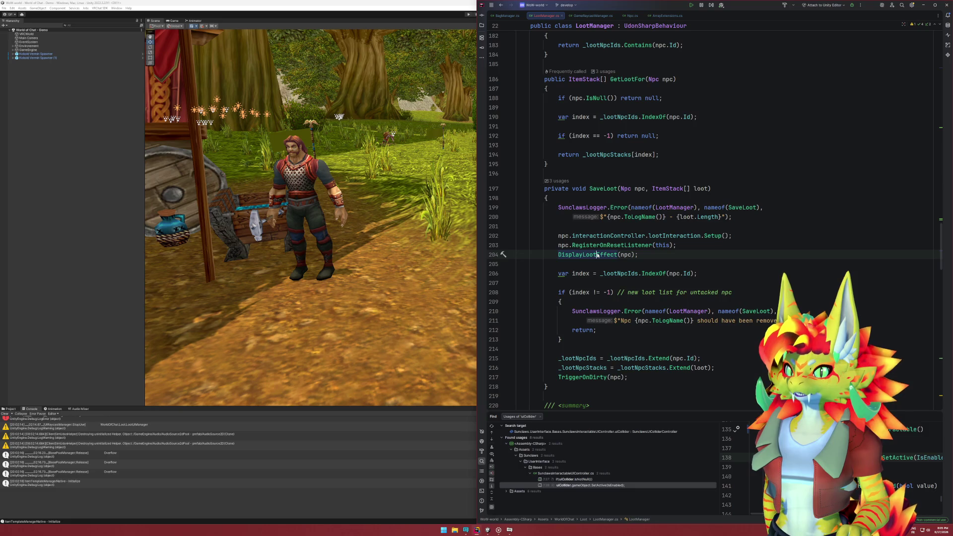
key("Up")
key("Up")
key("Up")
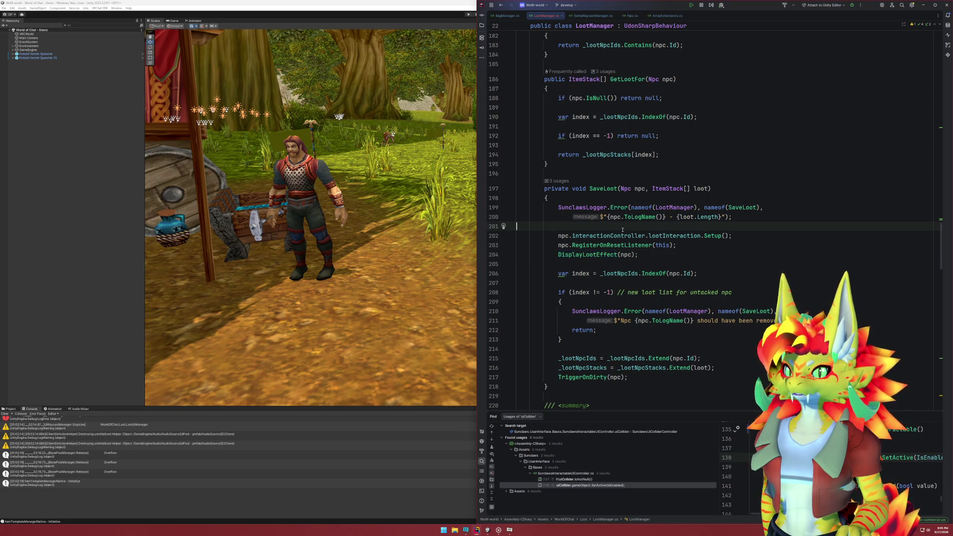
Add int debug = 0; and a Debug.LogError("0") line above SaveLoot's setup calls.
key("Return")
key("Return")
type("Debug.er")
key("Return")
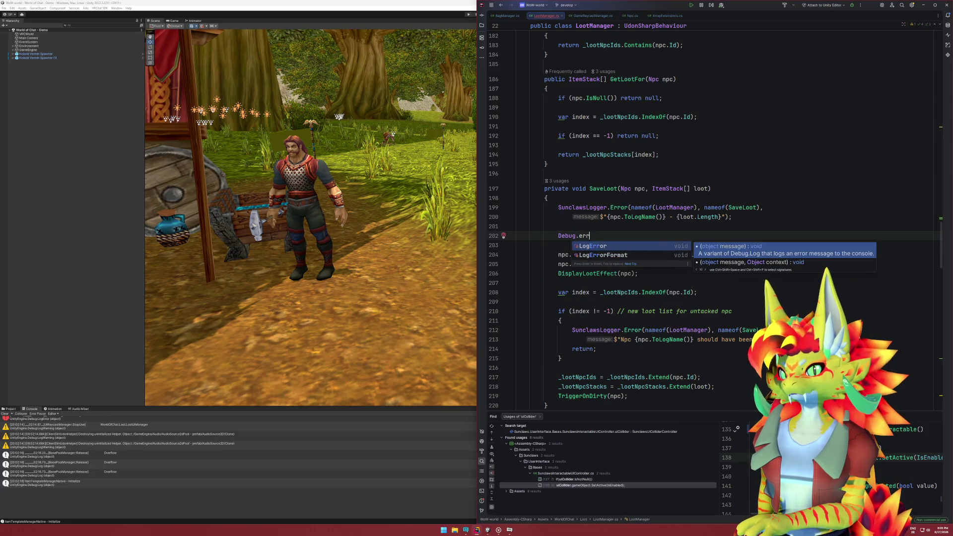
type("\"0\");")
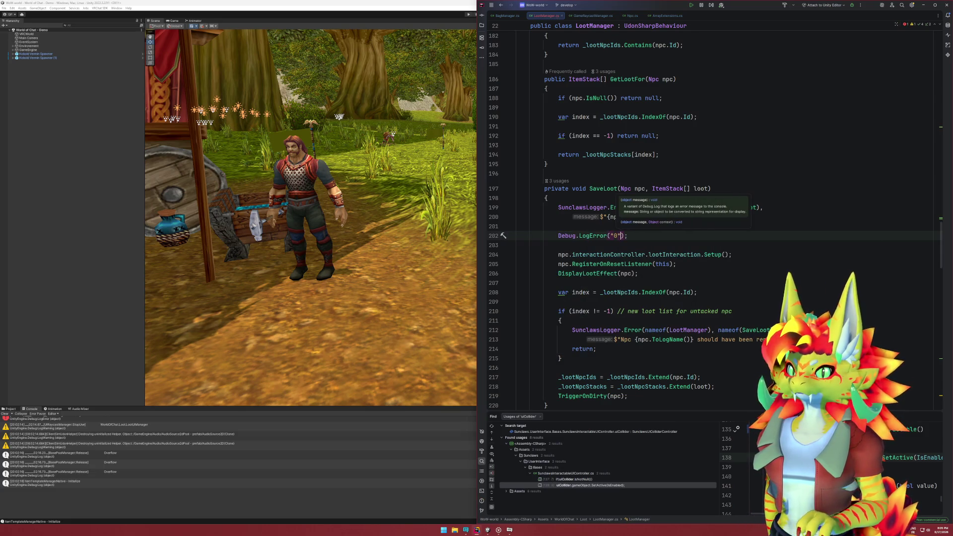
left_click(634, 237)
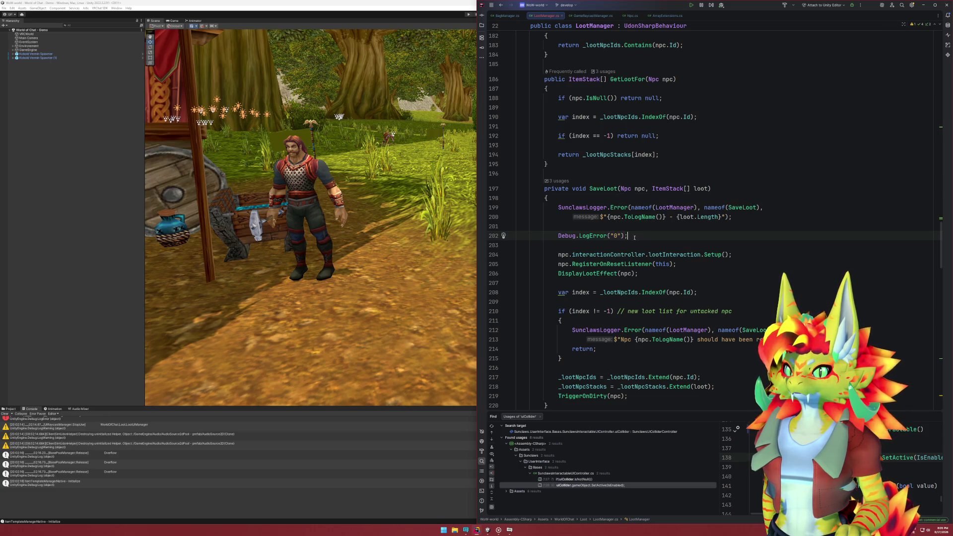
key("ctrl+alt+Return")
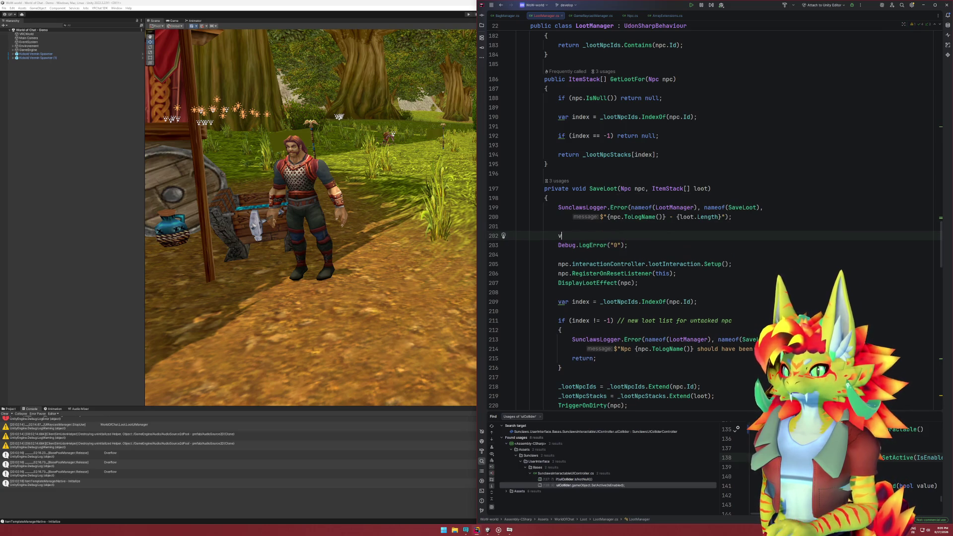
type("int de")
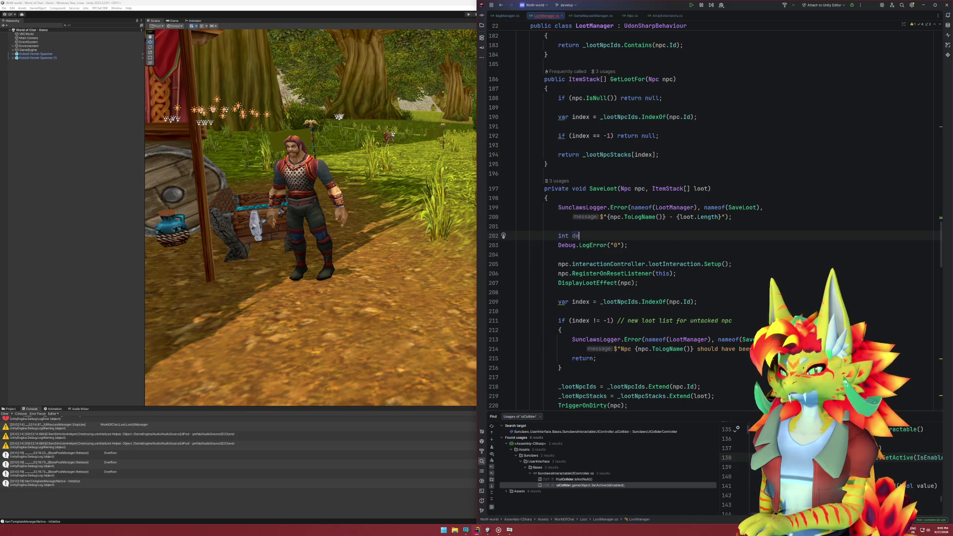
type("bug = 0;")
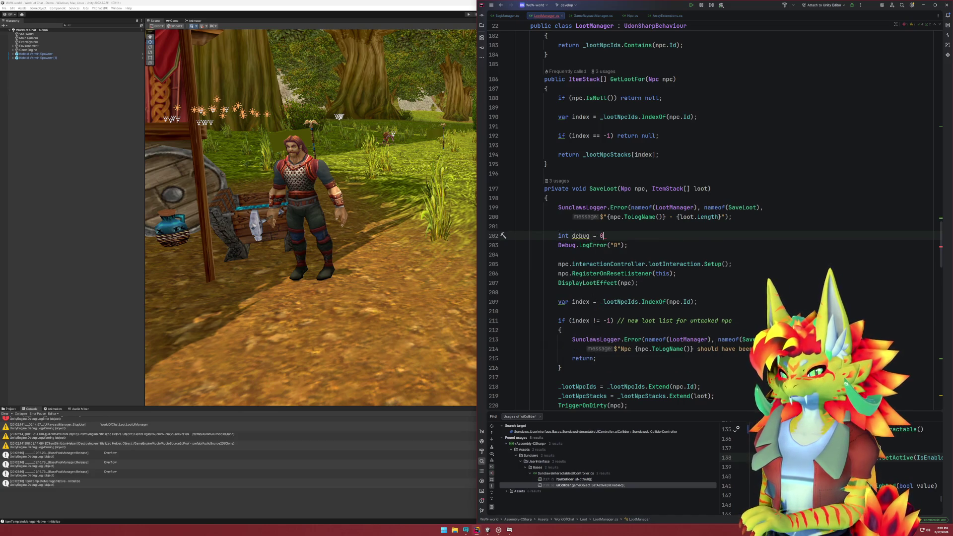
left_click(636, 243)
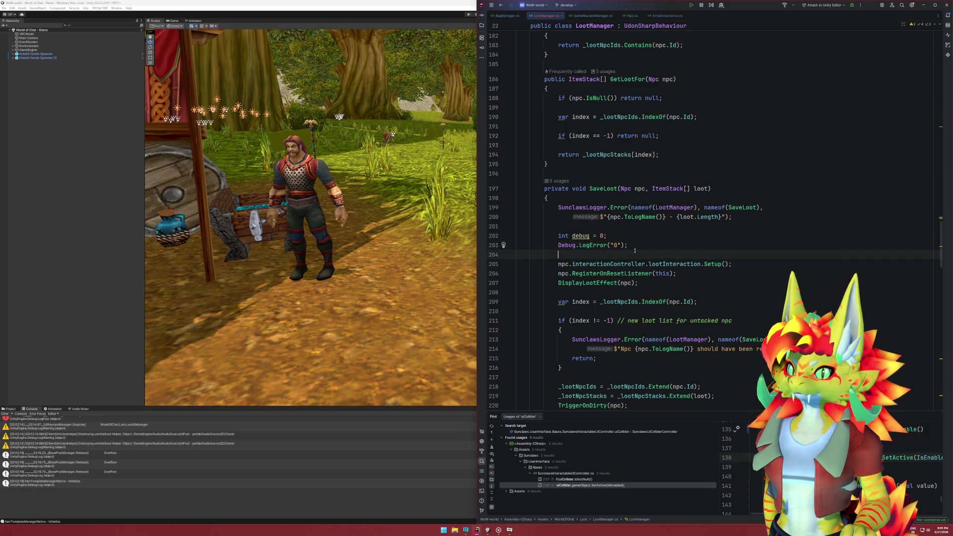
key("Delete")
Change the LogError argument from "0" to debug++.
key("ctrl+w")
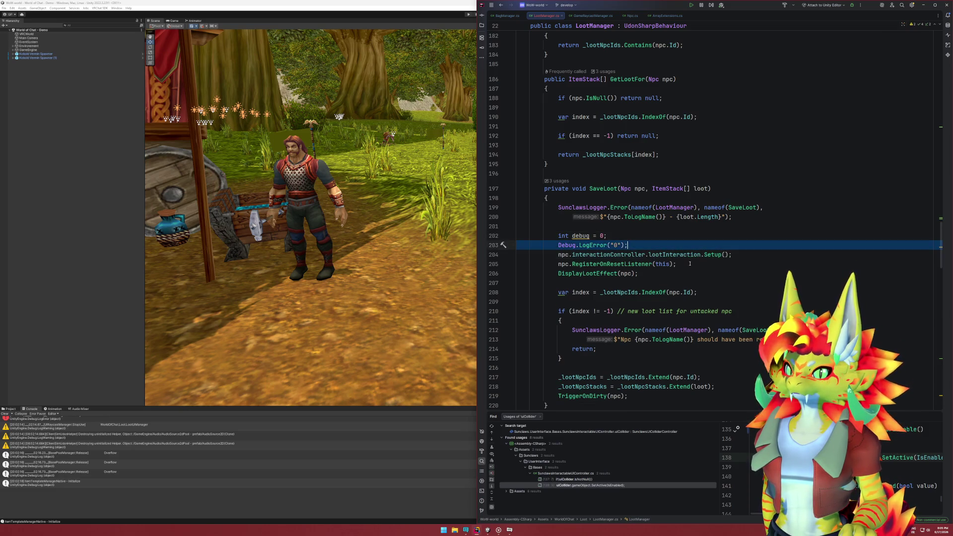
left_click(623, 246)
key("BackSpace")
key("BackSpace")
key("BackSpace")
type("de")
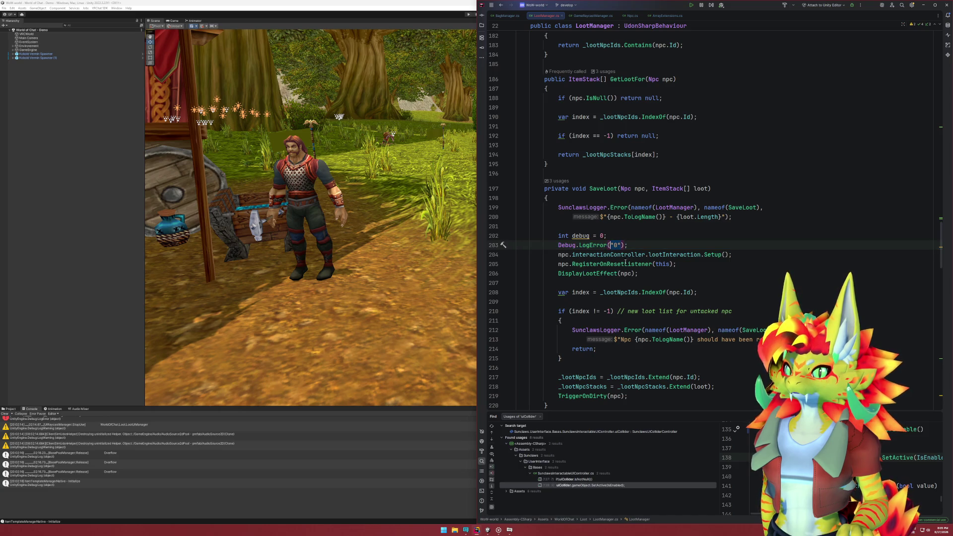
key("Return")
type("++")
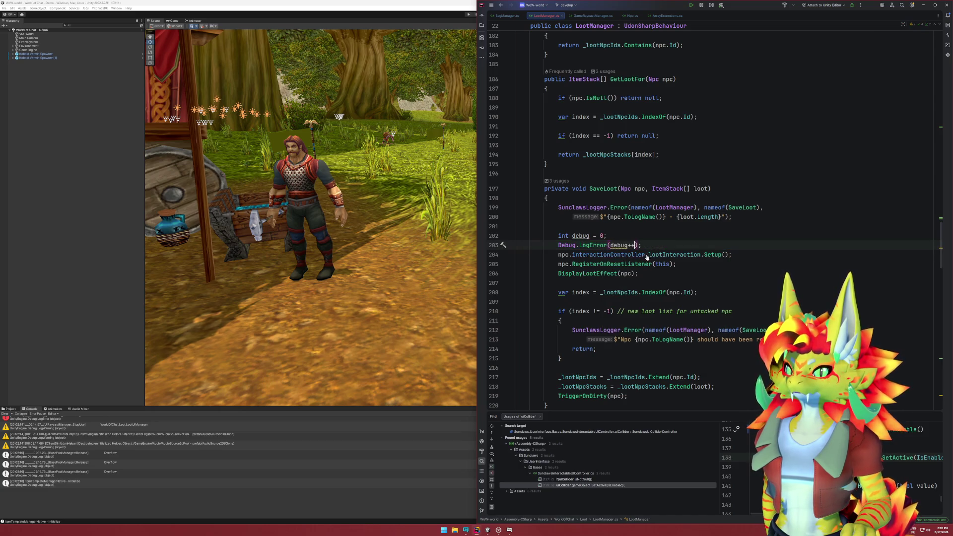
Paste Debug.LogError(debug++) after the RegisterOnResetListener and DisplayLootEffect calls.
key("ctrl+w")
key("ctrl+w")
key("ctrl+w")
key("ctrl+shift+w")
key("ctrl+shift+w")
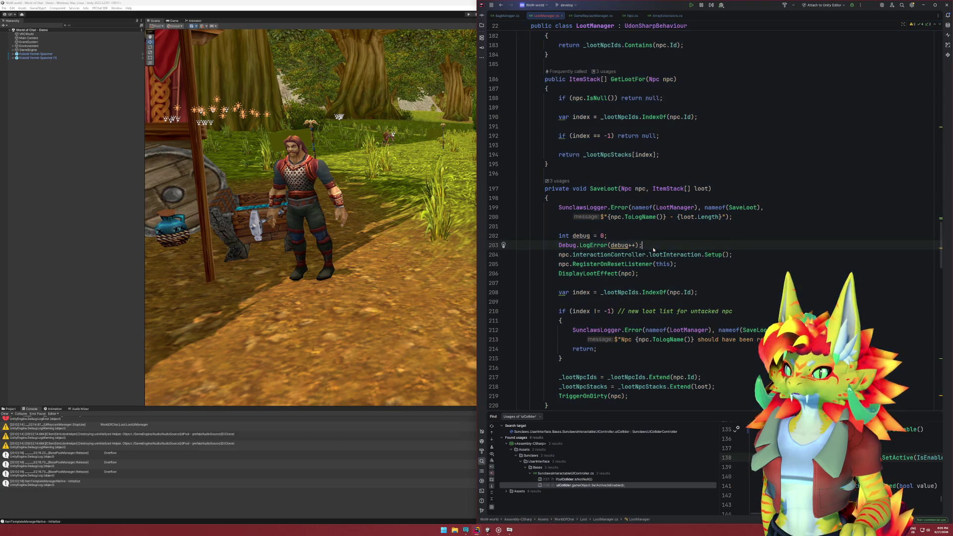
key("ctrl+c")
scroll(682, 262, "down", 1)
key("Down")
key("Down")
key("ctrl+v")
key("Down")
key("ctrl+v")
left_click(654, 280)
key("ctrl+v")
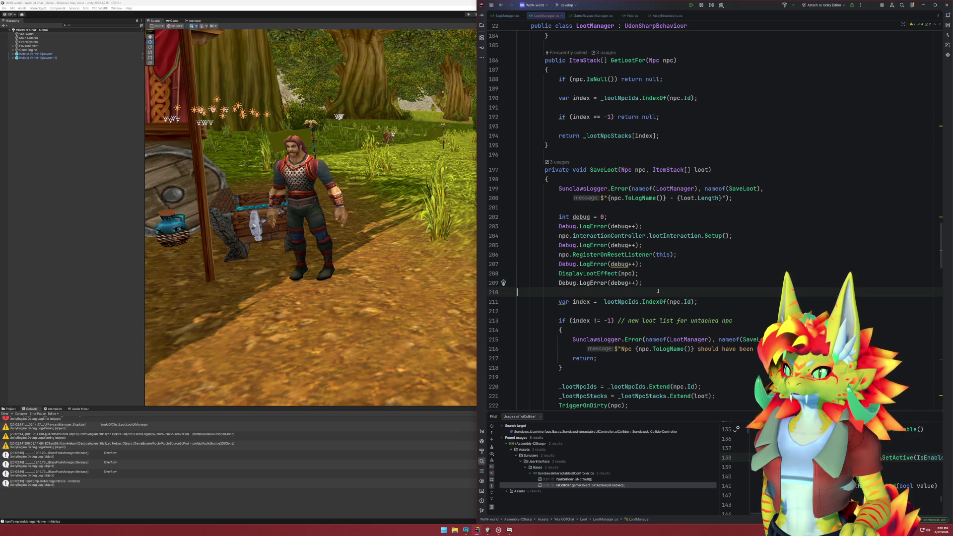
Duplicate the opening SunclawsLogger.Error call at the end of SaveLoot, after TriggerOnDirty(npc).
scroll(658, 296, "down", 2)
left_click(647, 253)
key("Return")
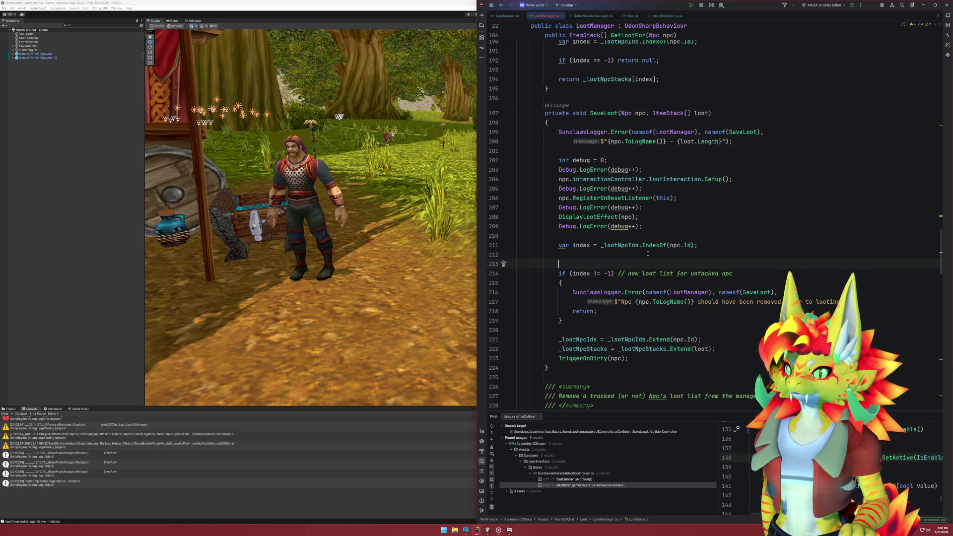
scroll(647, 254, "down", 1)
key("BackSpace")
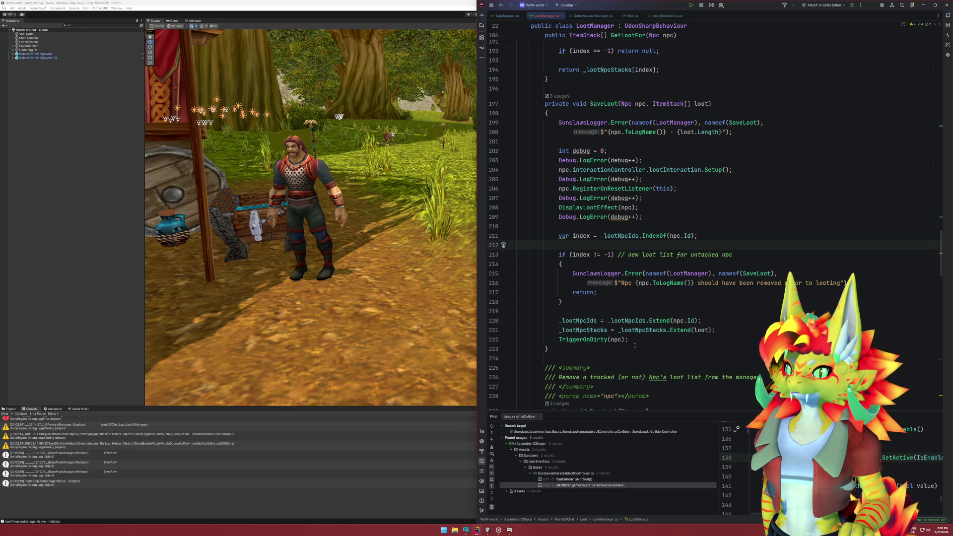
left_click_drag(626, 132, 547, 114)
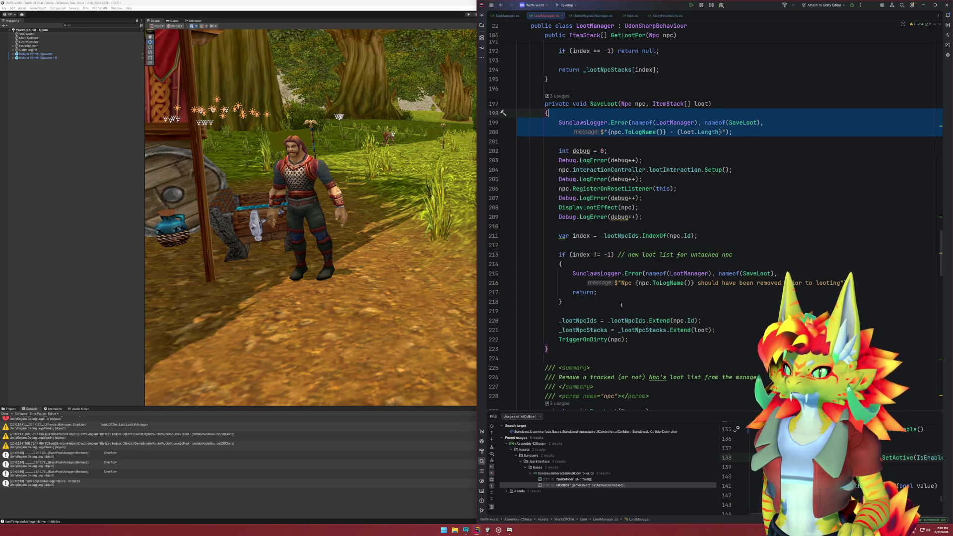
left_click(628, 340)
key("Return")
key("Return")
key("ctrl+v")
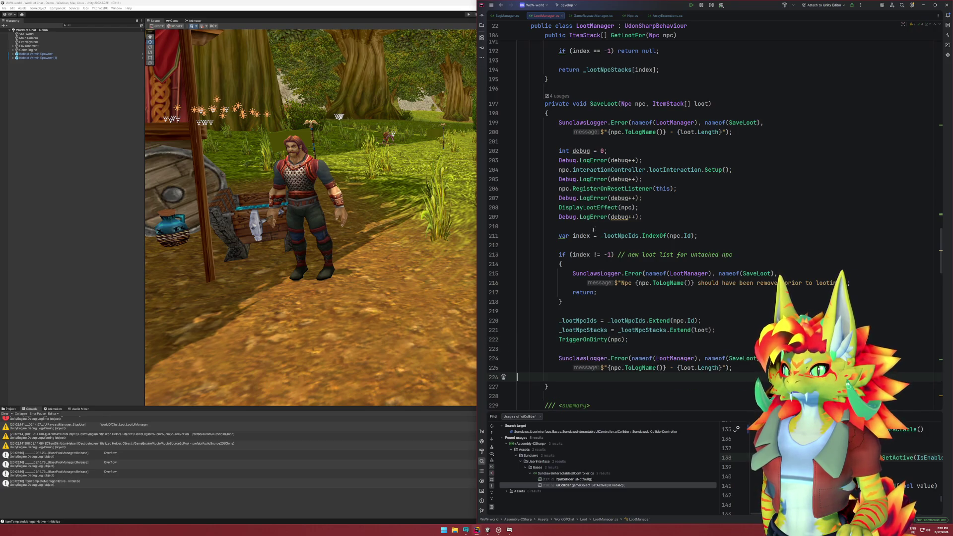
Insert Debug.LogError(debug++) after the not-found check, after the _lootNpcIds update, and before TriggerOnDirty.
left_click(601, 216)
left_click(583, 310)
key("ctrl+v")
left_click(610, 339)
key("ctrl+v")
scroll(606, 348, "down", 1)
left_click(594, 349)
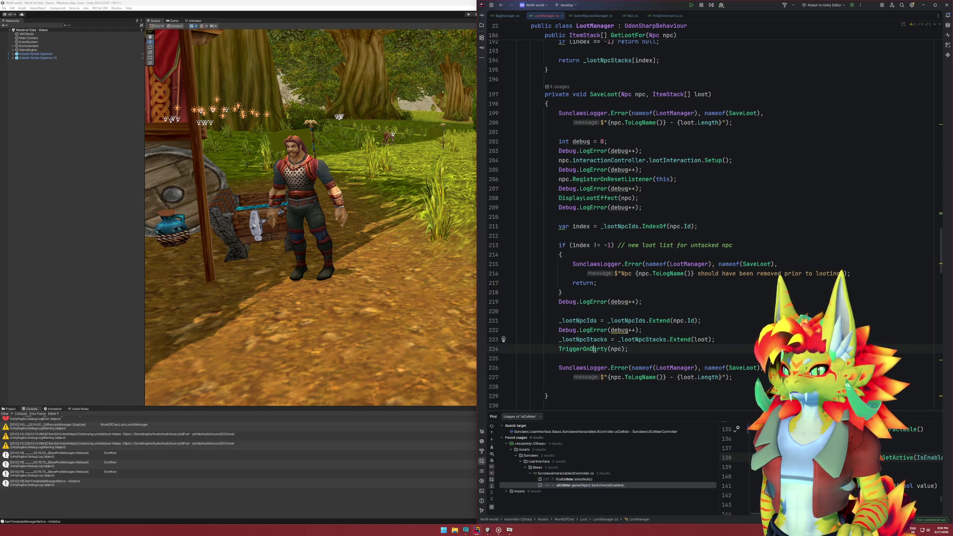
key("ctrl+v")
left_click(624, 359)
scroll(624, 359, "down", 1)
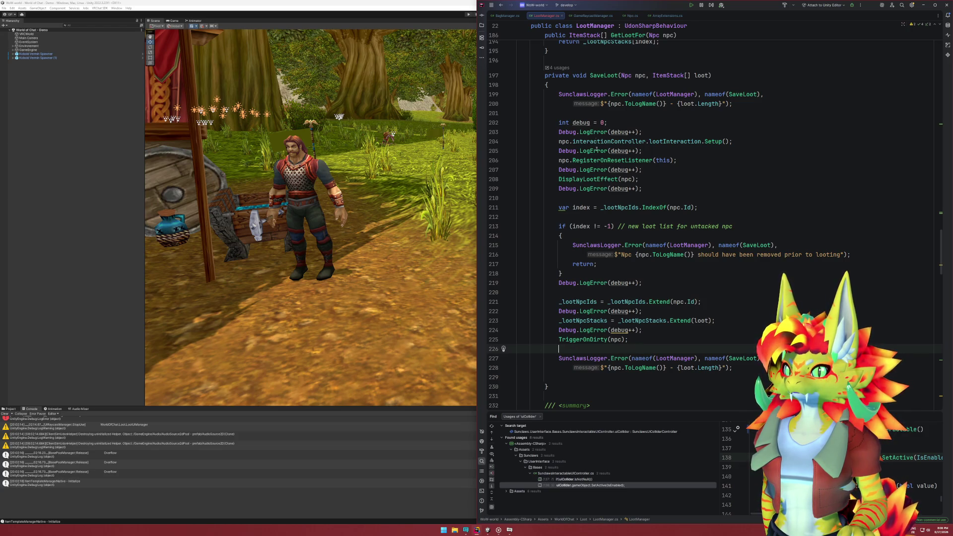
Replace loot.Length with index in the final error log message.
left_click(567, 160)
key("Right")
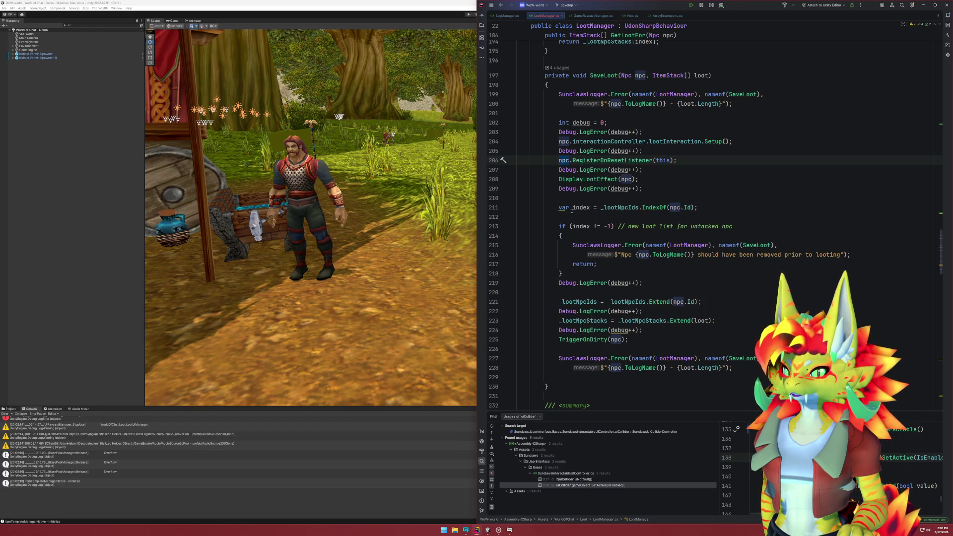
double_click(576, 207)
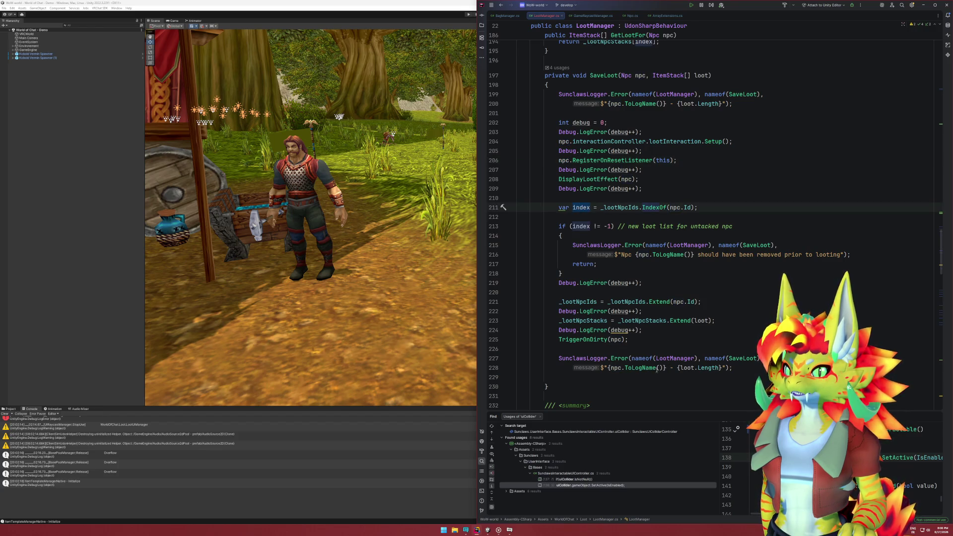
left_click_drag(681, 368, 719, 368)
type("index")
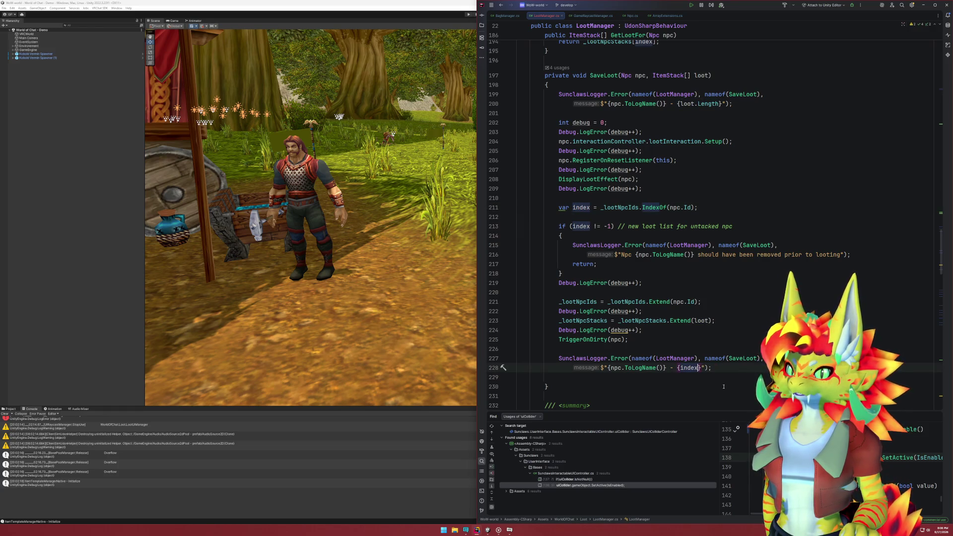
left_click(731, 369)
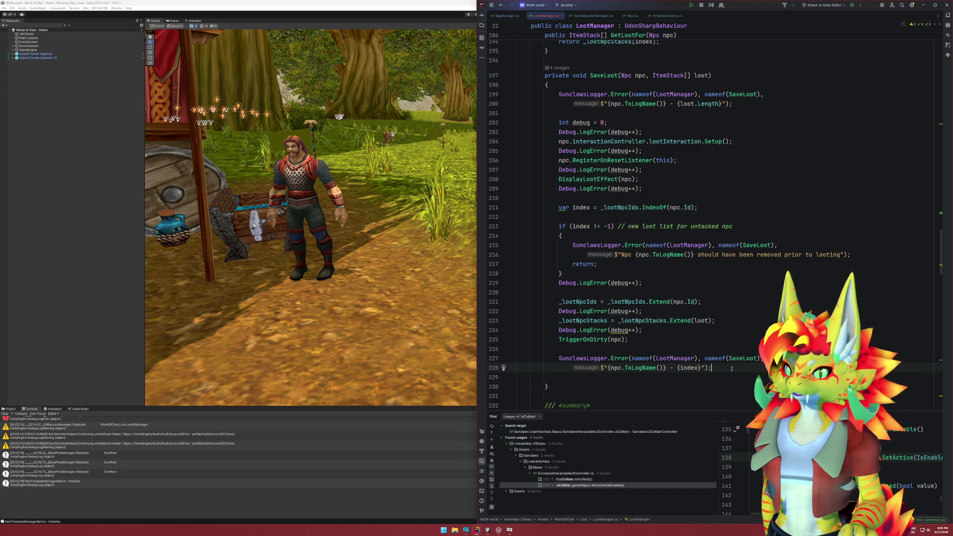
Add a DebugPrintLootArray call on a new line after the log call.
key("Return")
type("Displa")
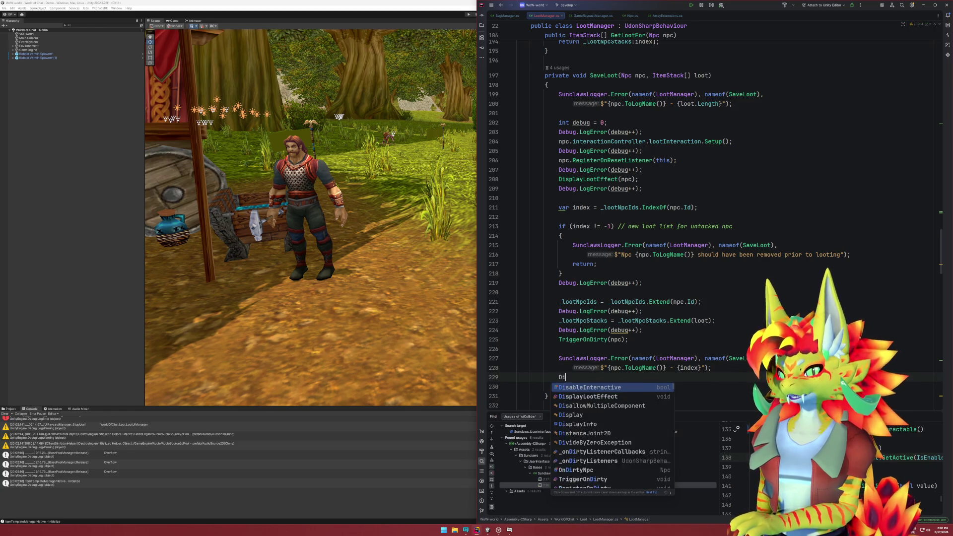
key("Tab")
key("BackSpace")
key("BackSpace")
key("BackSpace")
type("DebugPri")
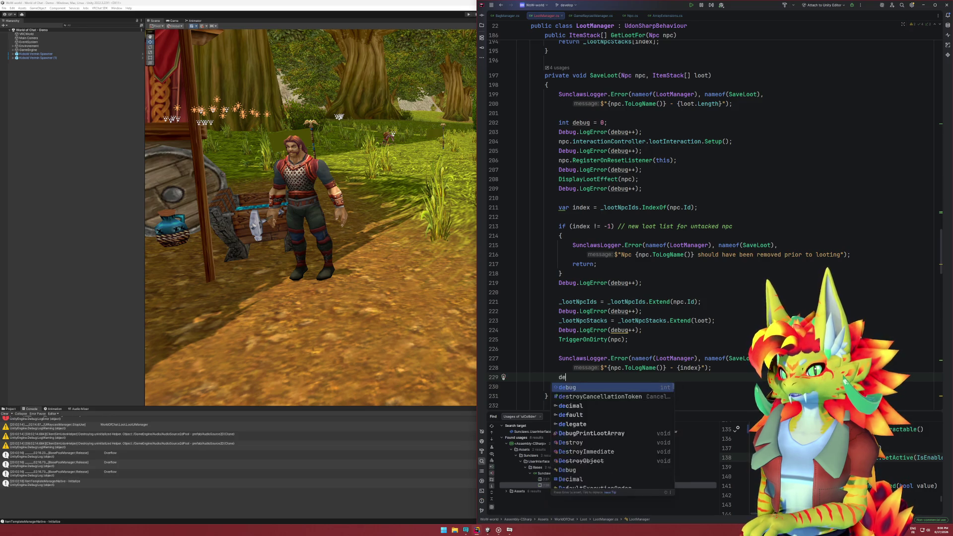
key("Return")
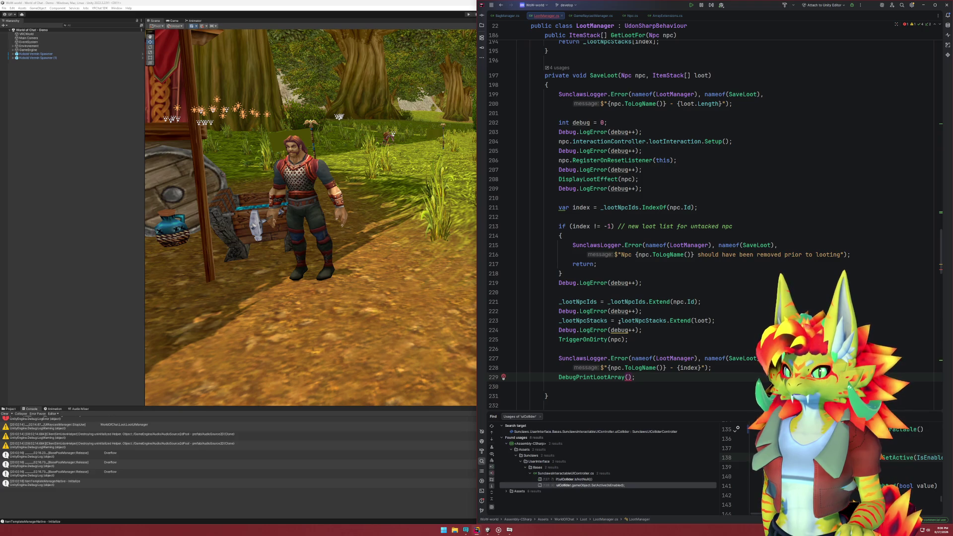
Pass _lootNpcStacks with an index subscript into the DebugPrintLootArray call.
double_click(598, 322)
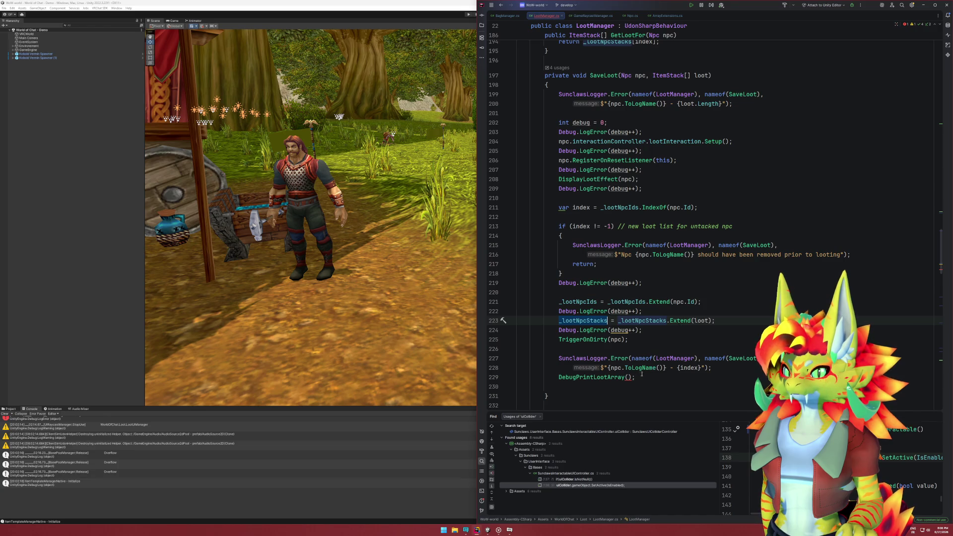
key("ctrl+c")
left_click(628, 377)
key("ctrl+v")
type("[")
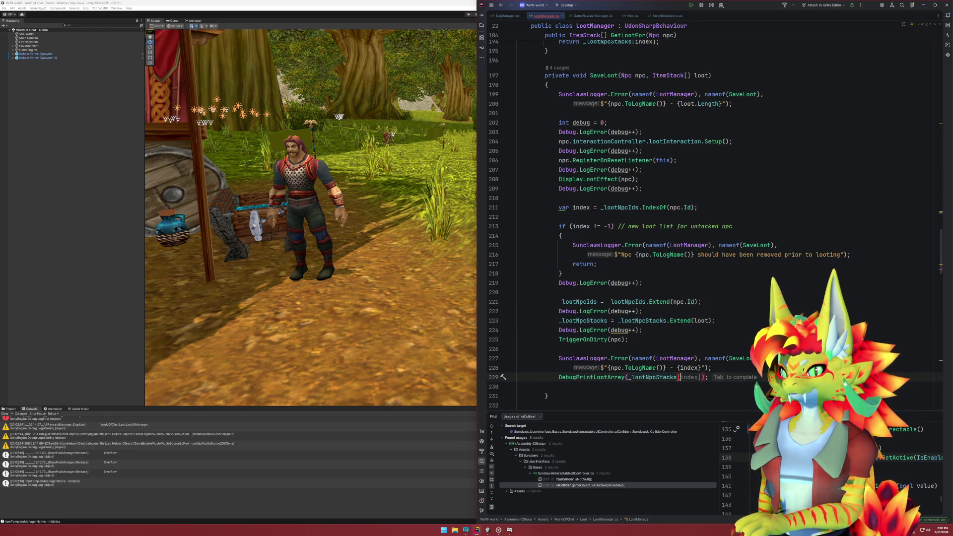
key("Tab")
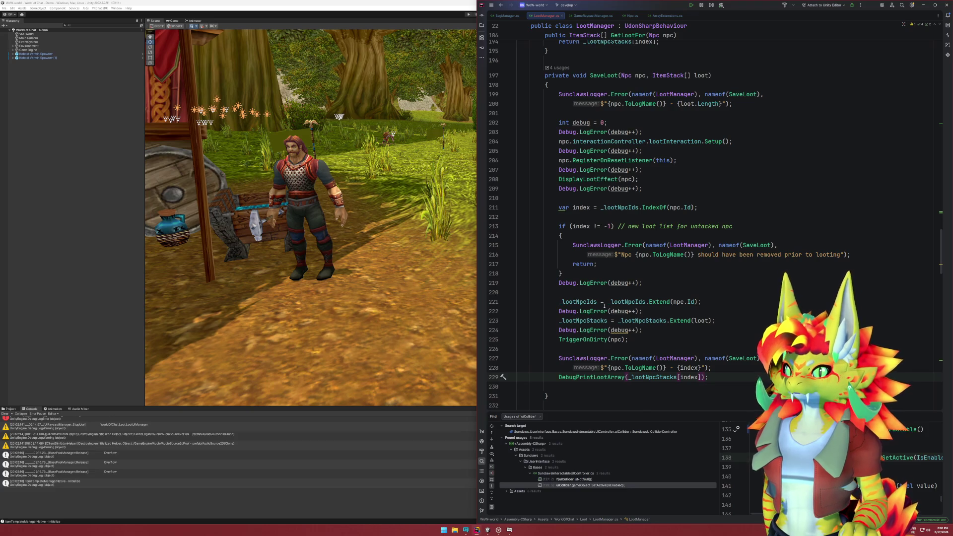
Change the subscript to _lootNpcIds.IndexOf(npc.Id) and remove the blank line below.
left_click(586, 320)
left_click(587, 302)
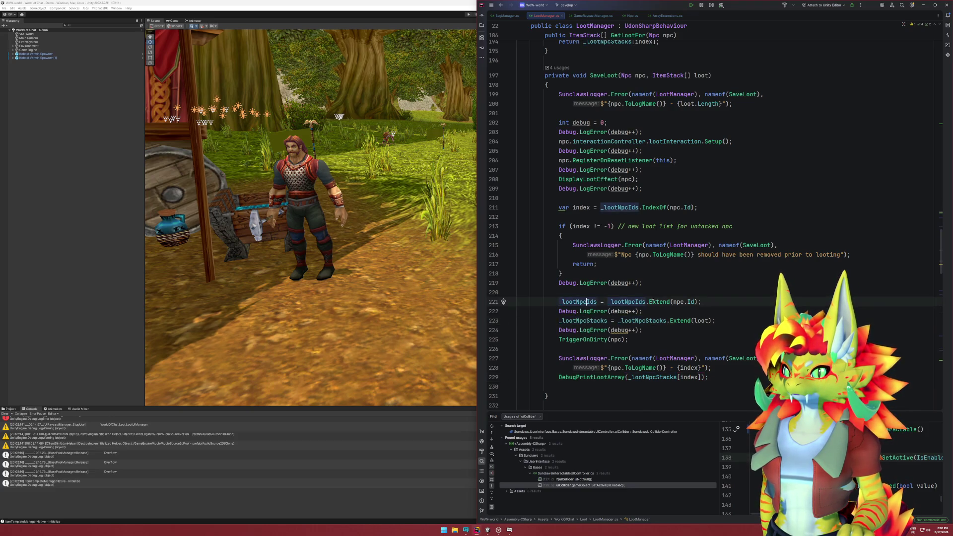
left_click(698, 377)
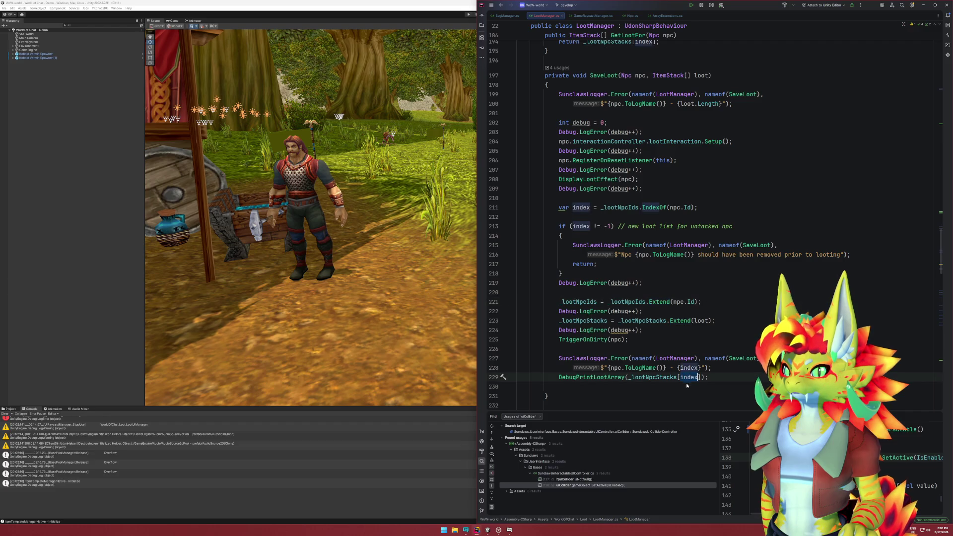
key("BackSpace")
key("BackSpace")
key("BackSpace")
type("_lootNpcIds")
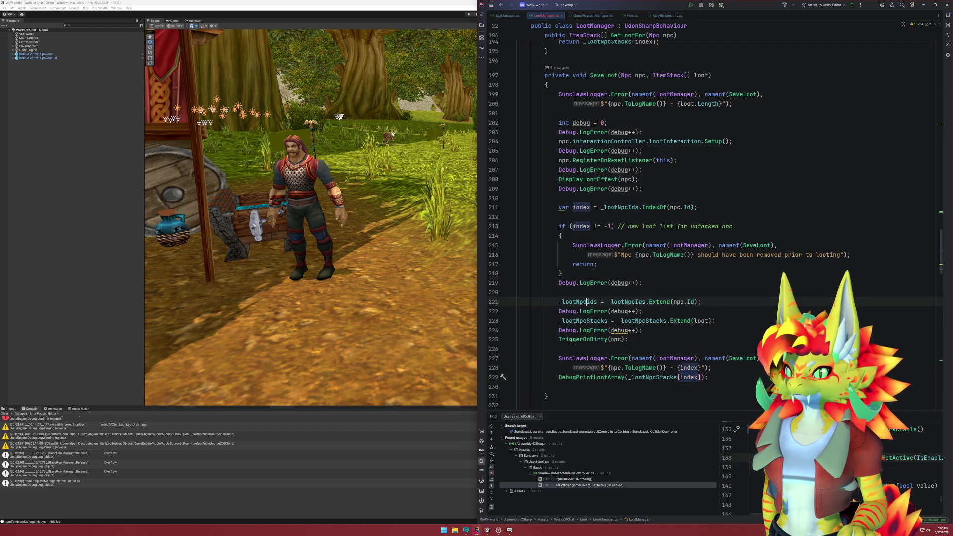
type(".IndexOf(")
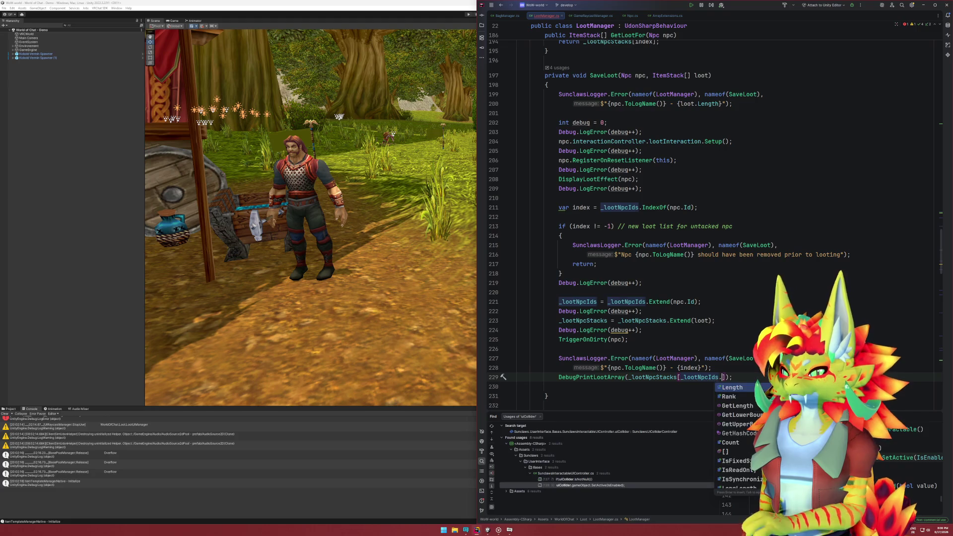
type("npc.Id")
left_click(665, 387)
key("Delete")
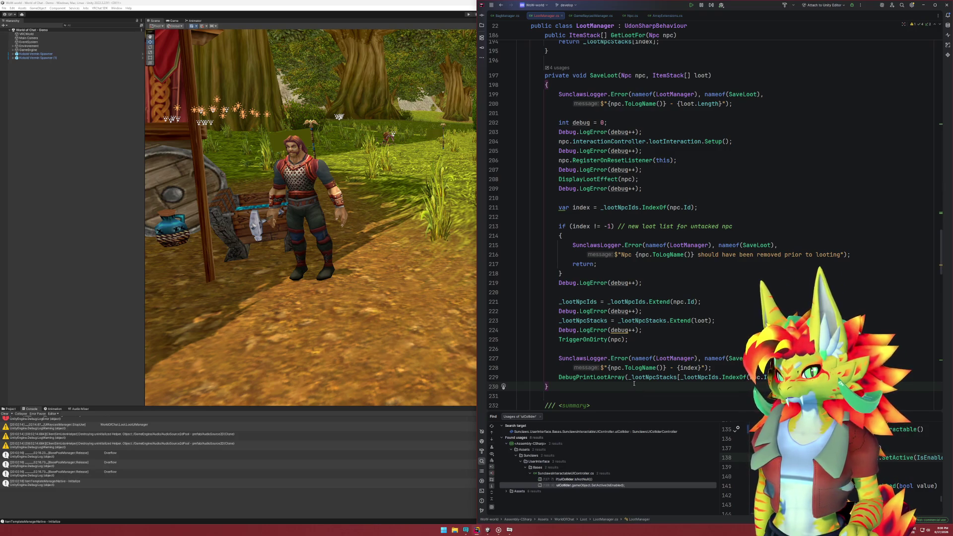
Replace {index} in the log message with the _lootNpcIds.IndexOf(npc.Id) lookup.
left_click(730, 367)
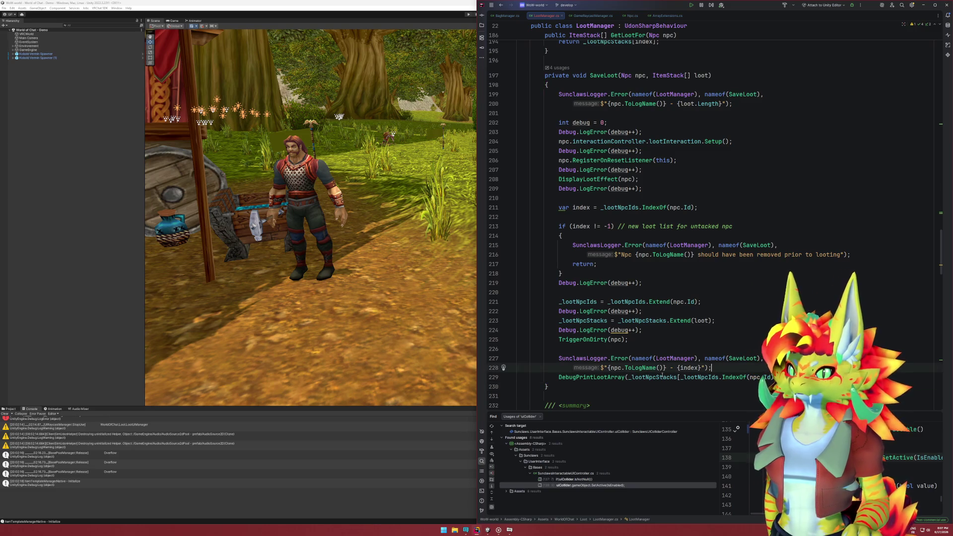
left_click(682, 377)
key("ctrl+w")
key("ctrl+w")
key("ctrl+w")
key("ctrl+c")
double_click(688, 367)
key("ctrl+v")
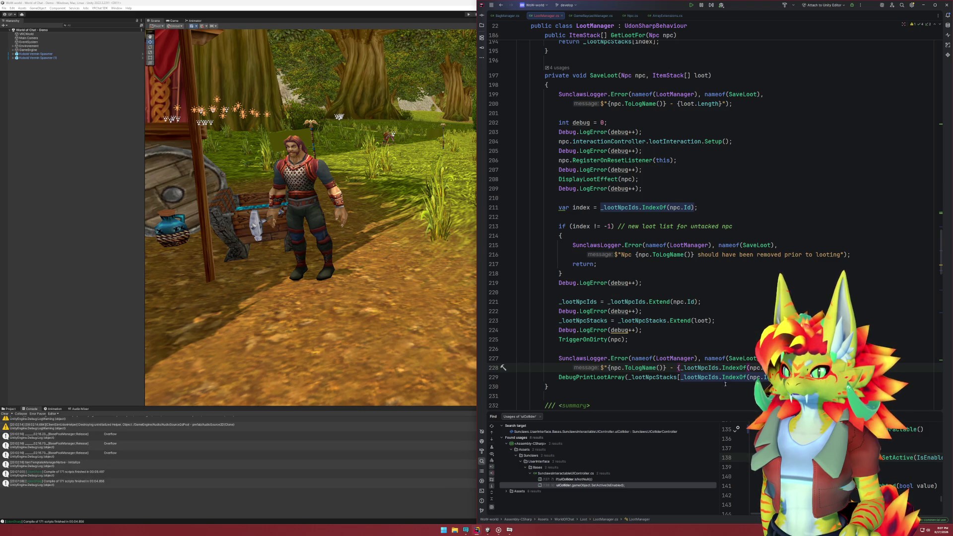
left_click(488, 530)
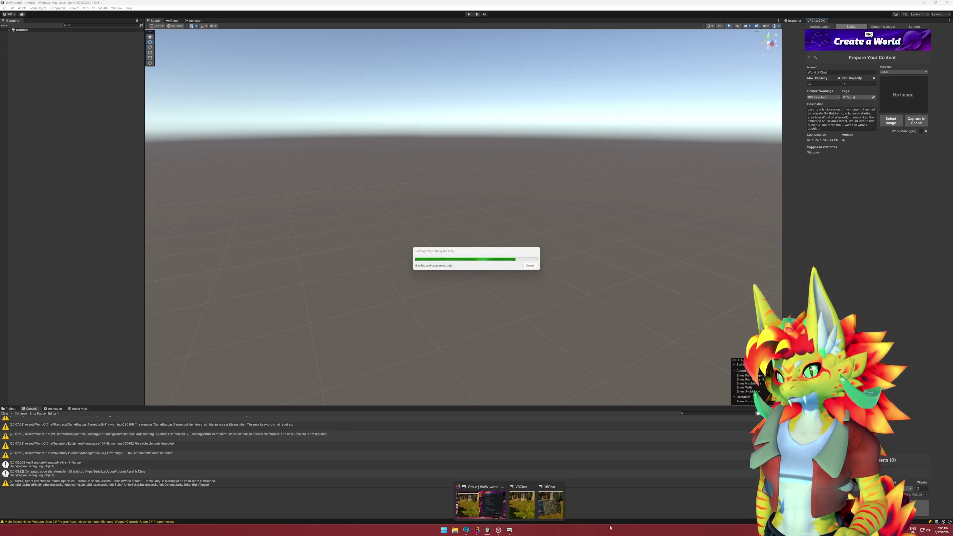
Run the VRChat SDK Build & Test to build the World of Chat world.
left_click(473, 253)
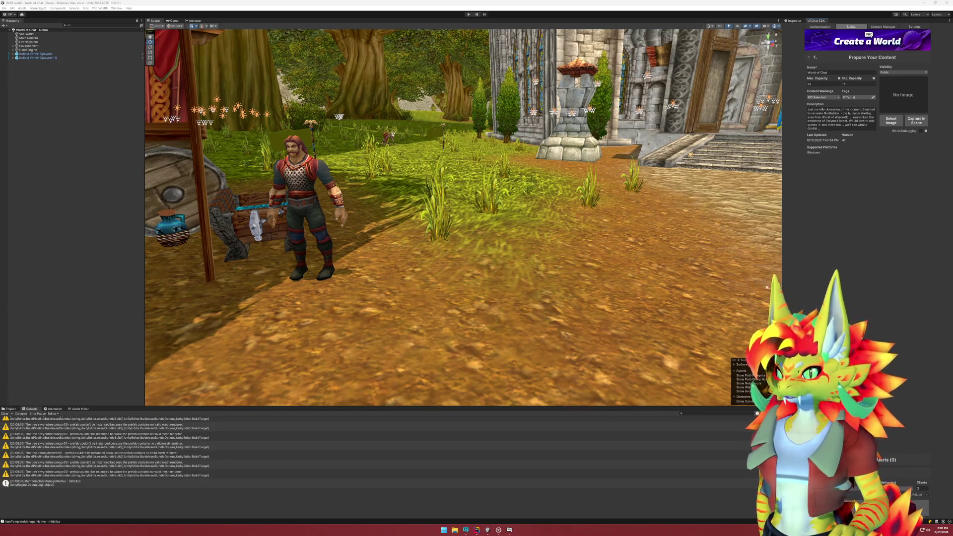
mouse_move(514, 533)
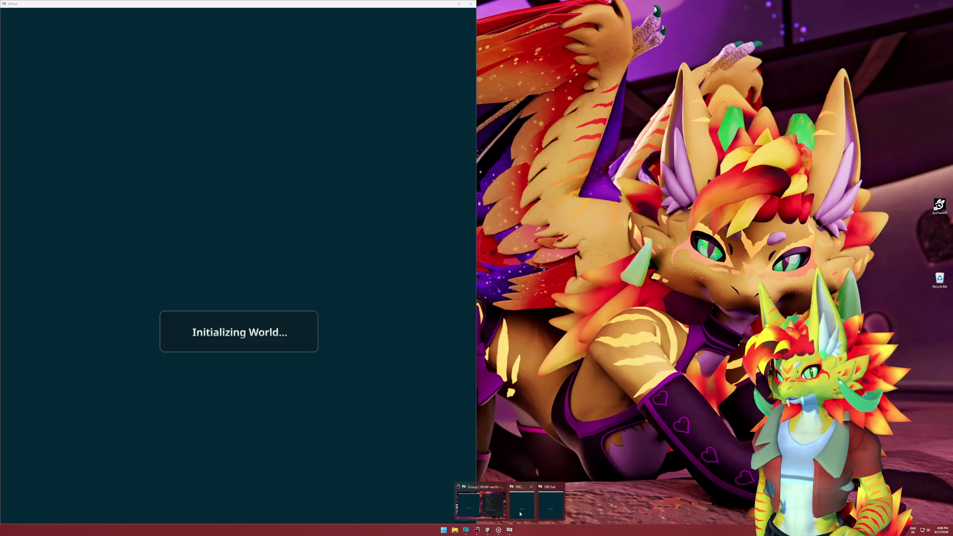
Bring up each VRChat test client so both join the World of Chat world.
left_click(550, 504)
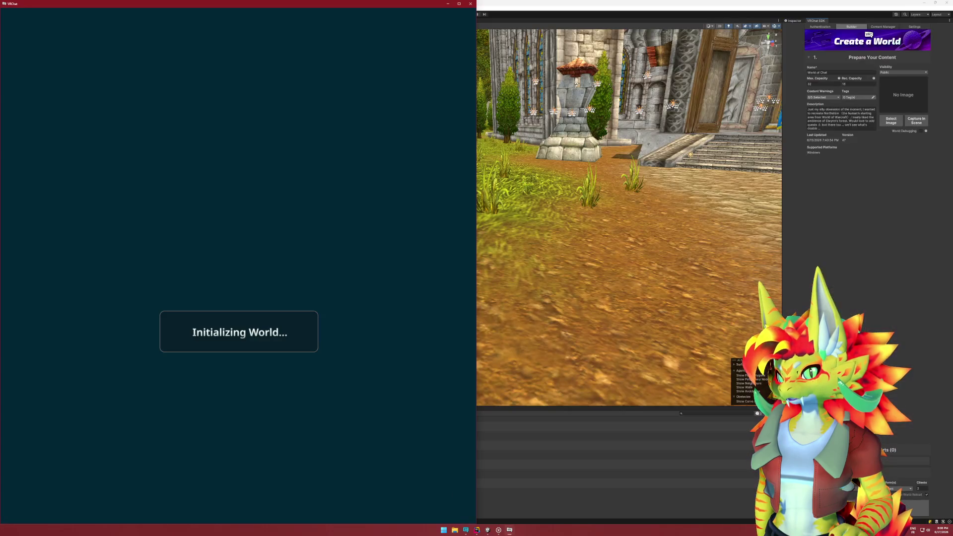
key("super")
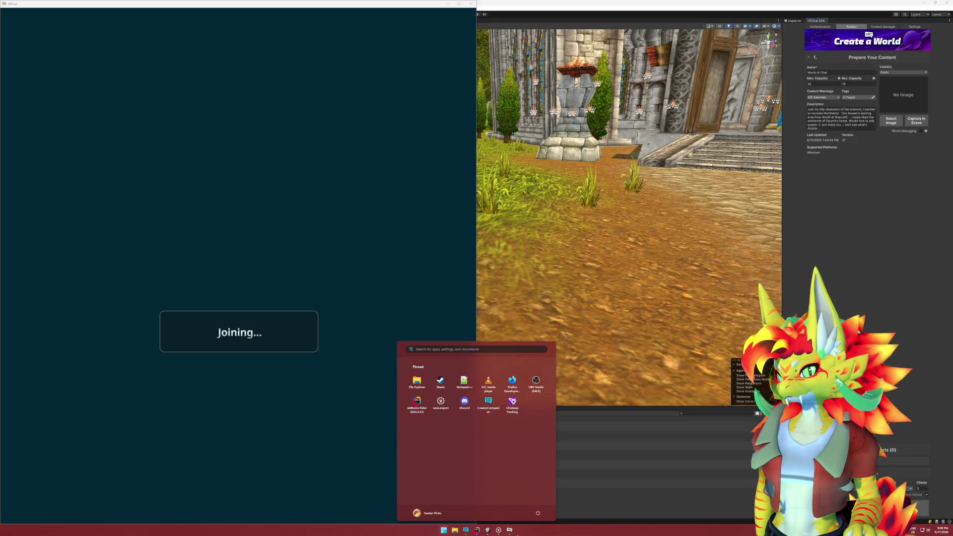
mouse_move(514, 532)
left_click(508, 504)
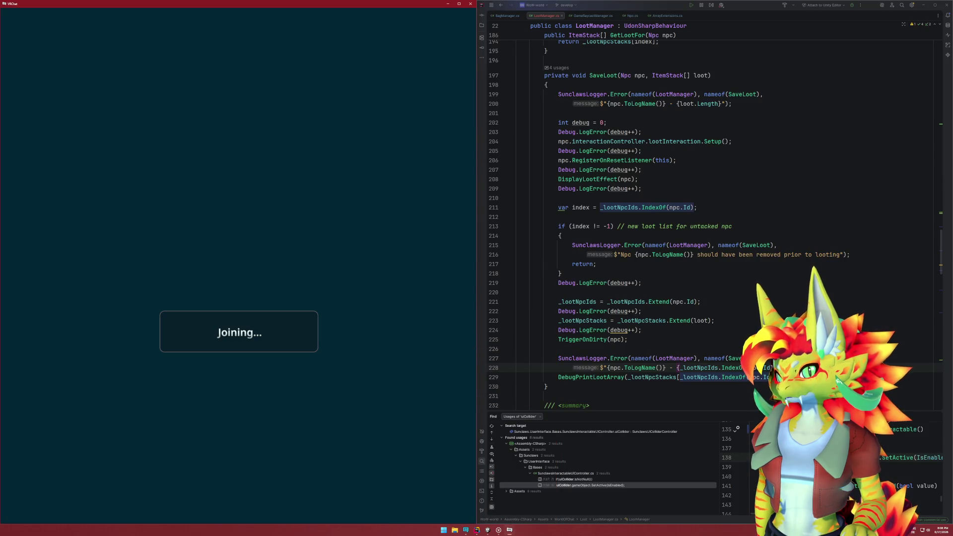
key("super")
mouse_move(509, 529)
left_click(508, 503)
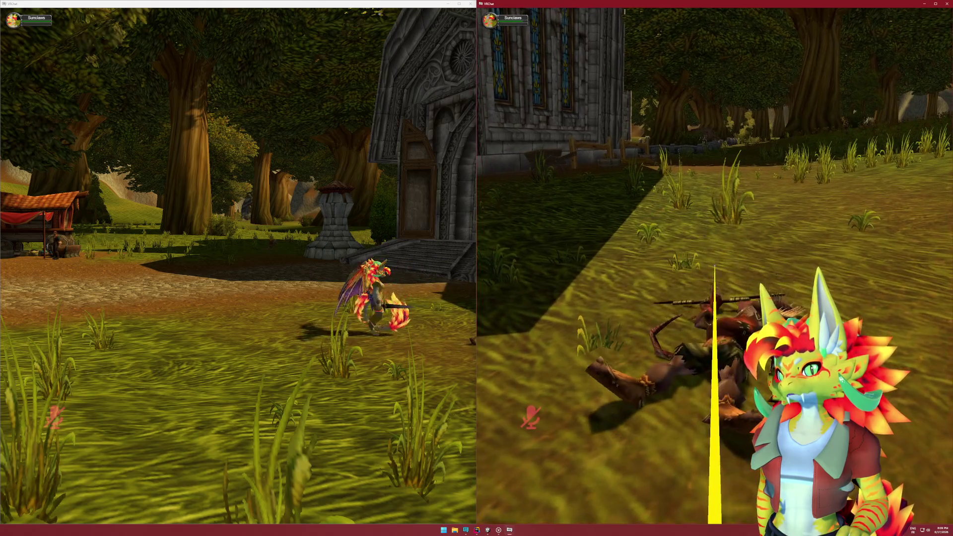
Open the VRChat quick menu's Settings > Debug log viewer to read the loot messages.
key("Escape")
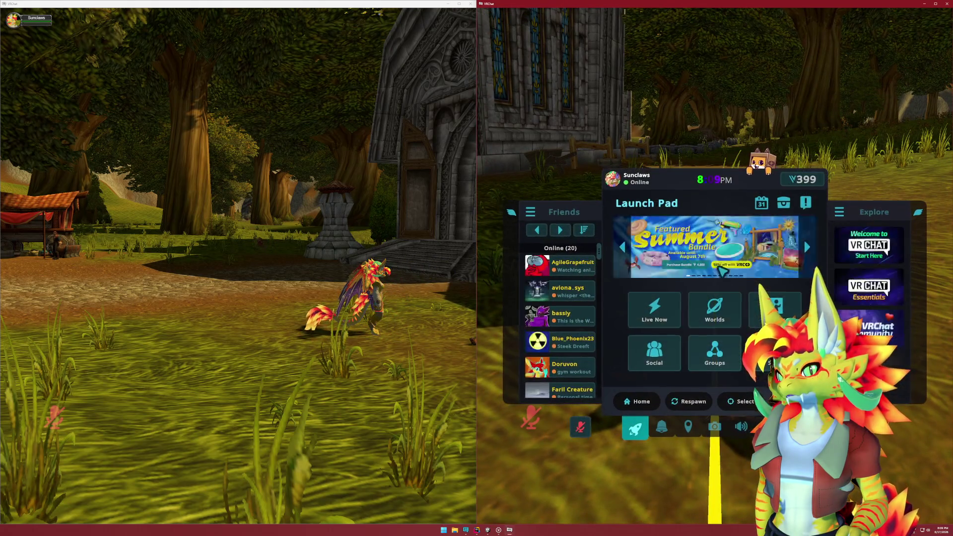
left_click(767, 427)
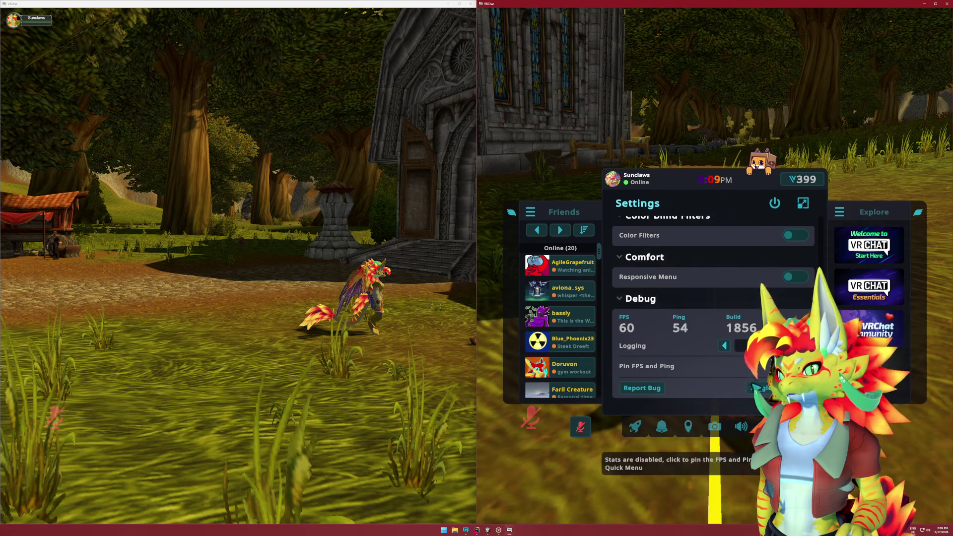
left_click(756, 387)
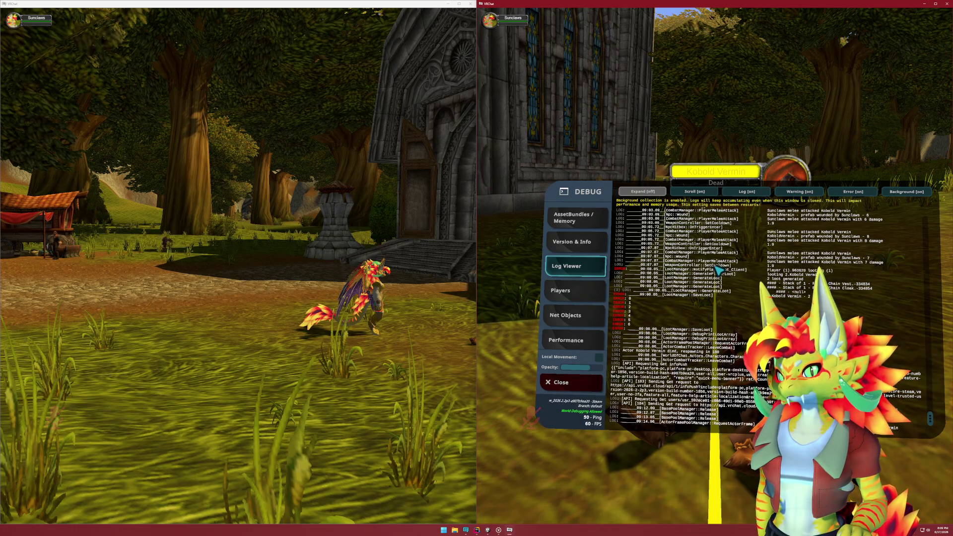
Bring Unity and then Rider with LootManager.cs back to the front.
key("super")
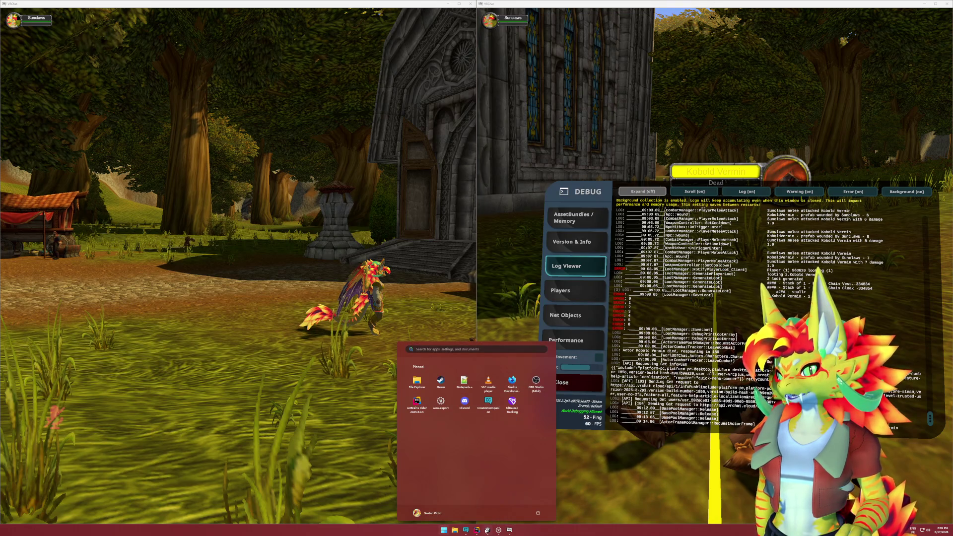
left_click(487, 531)
left_click(478, 531)
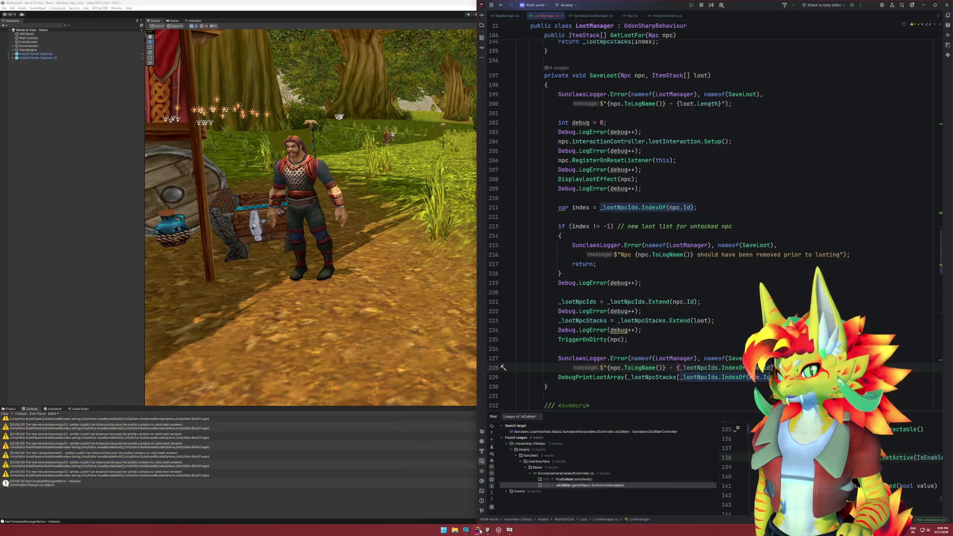
left_click(662, 335)
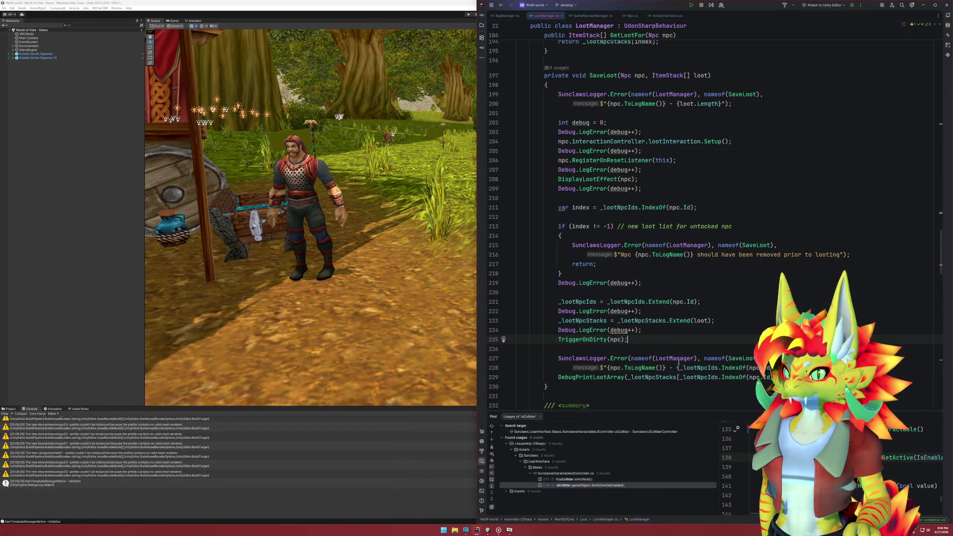
left_click_drag(677, 368, 744, 368)
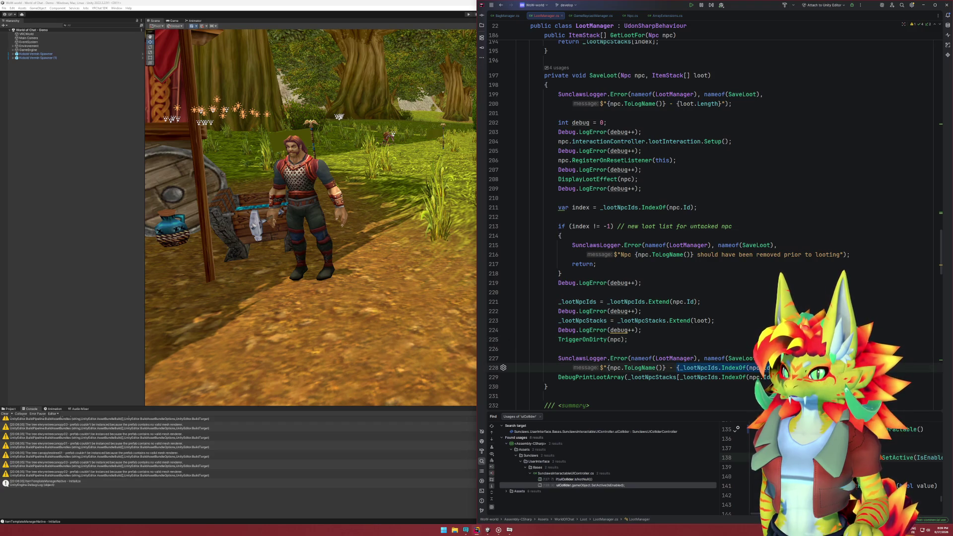
left_click(489, 531)
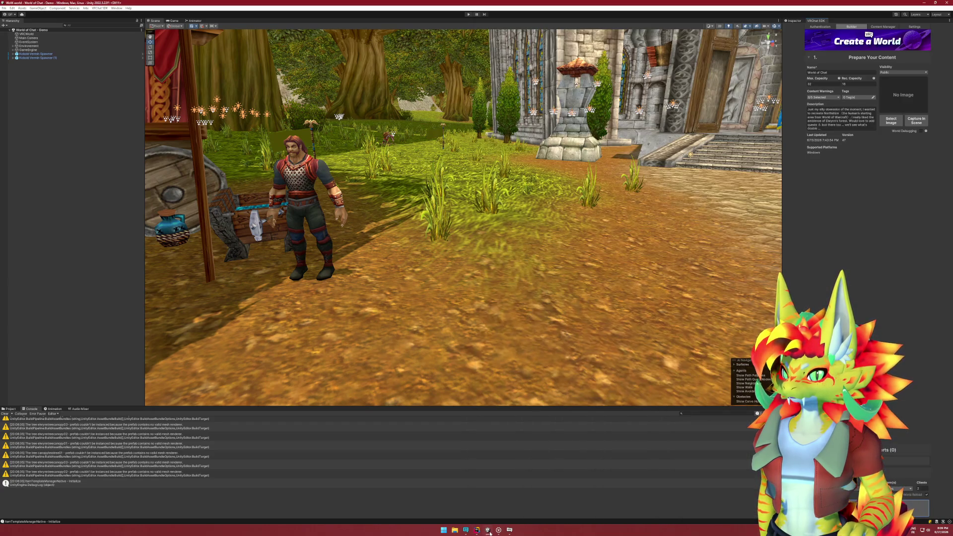
mouse_move(508, 530)
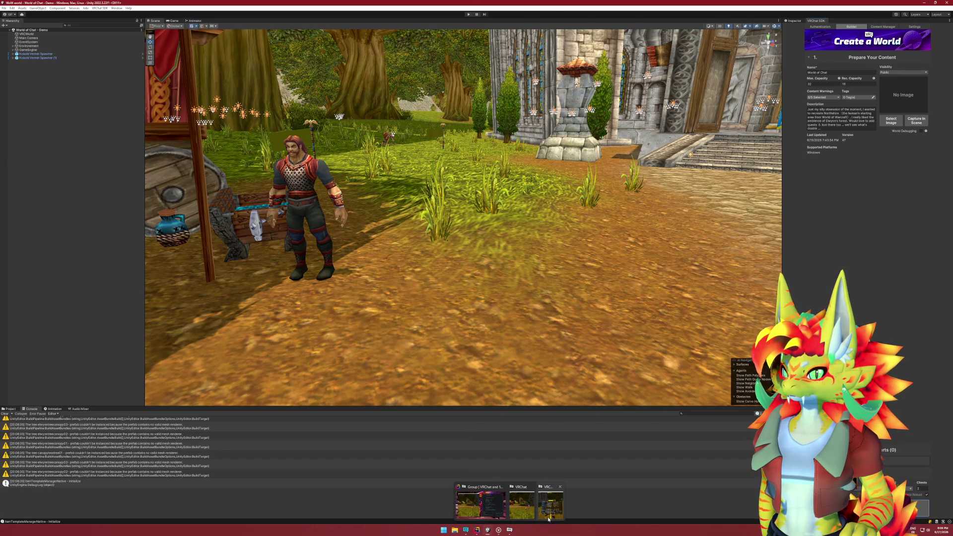
mouse_move(549, 518)
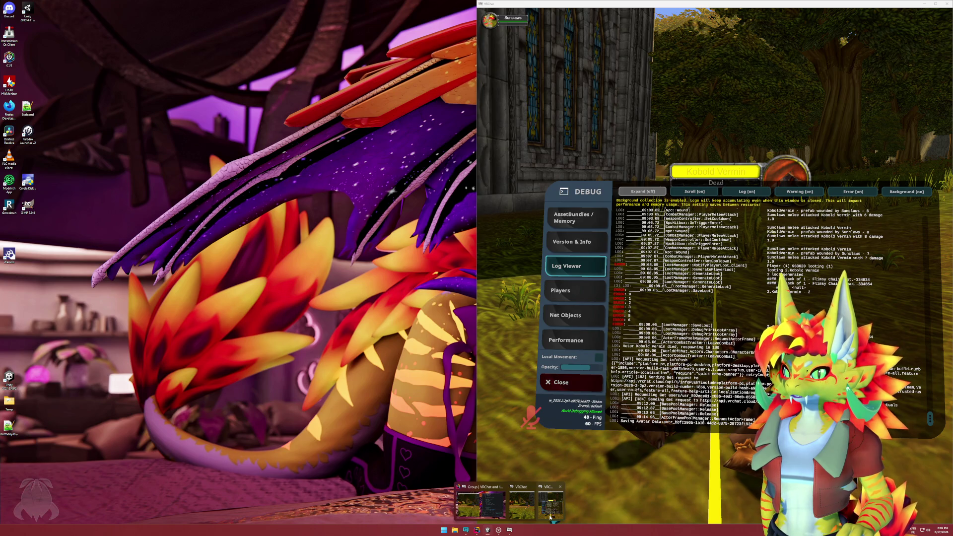
Focus the right VRChat test client to look at the Kobold Vermin corpse.
mouse_move(550, 521)
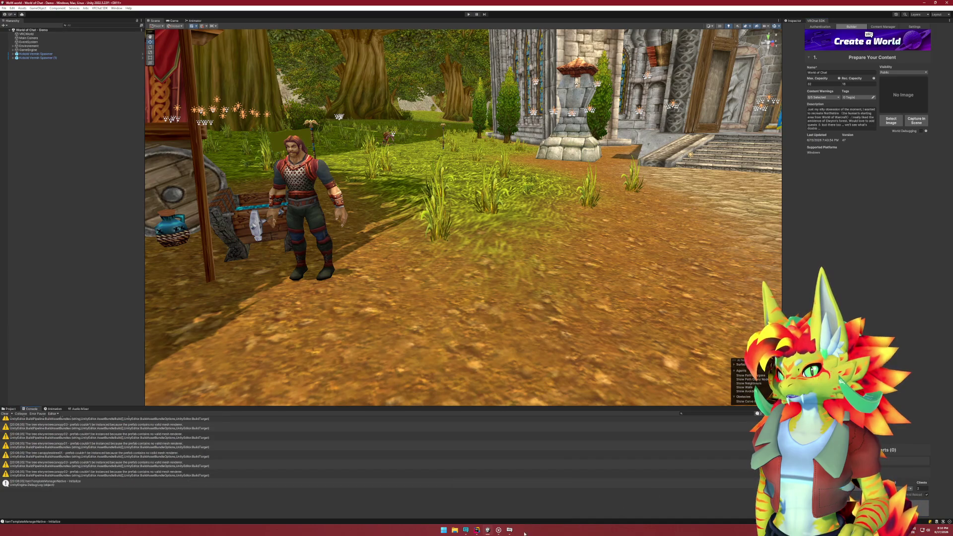
mouse_move(509, 530)
left_click(551, 499)
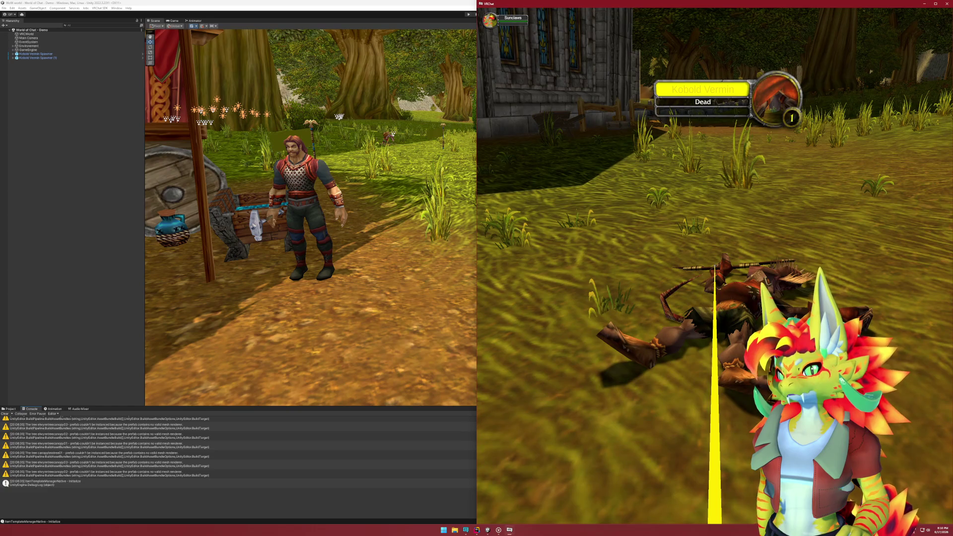
key("super")
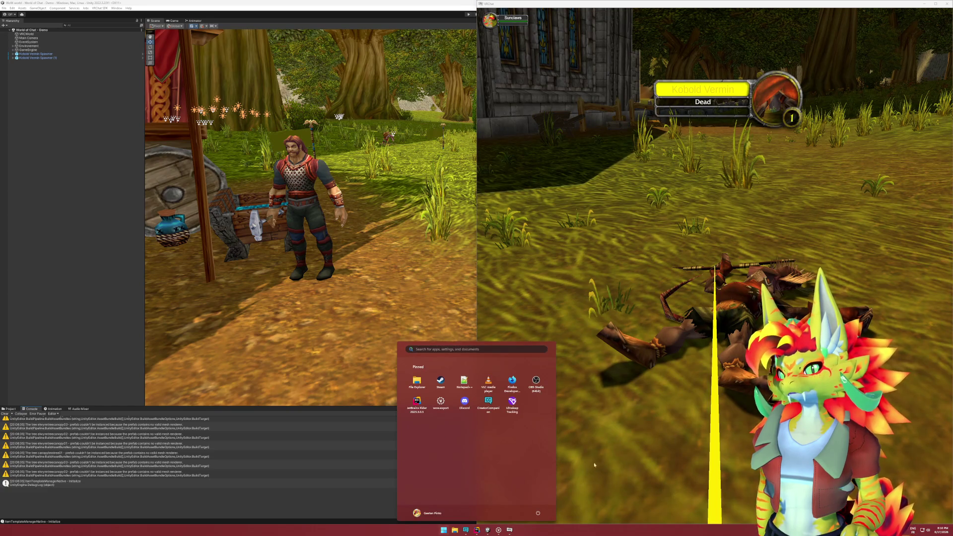
mouse_move(488, 533)
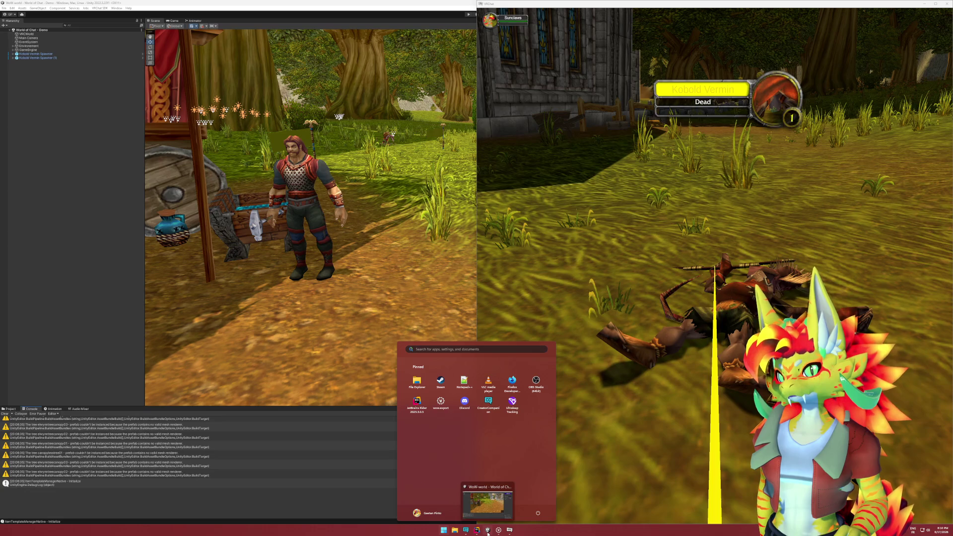
left_click(695, 298)
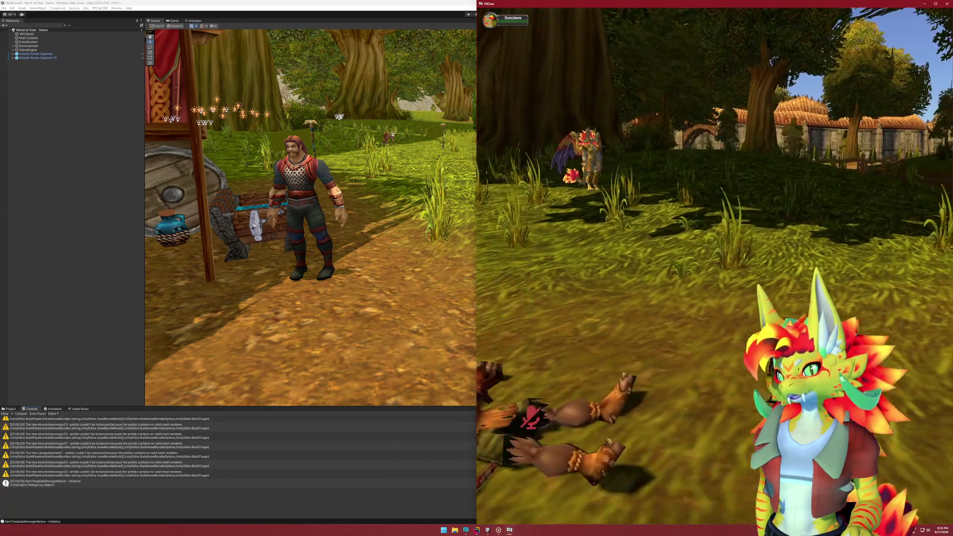
Walk the second client's character up to the Kobold Vermin corpse.
key("super")
mouse_move(509, 530)
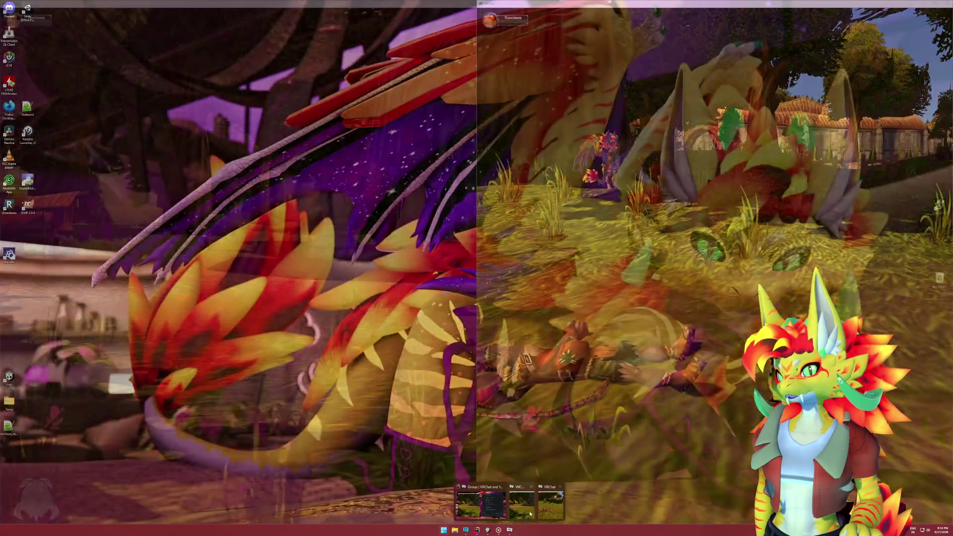
left_click(530, 513)
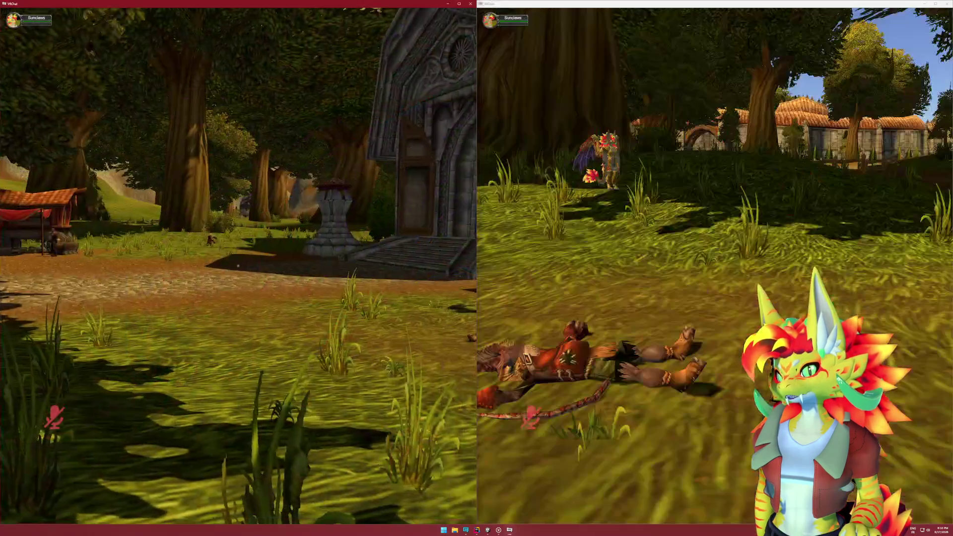
key("w")
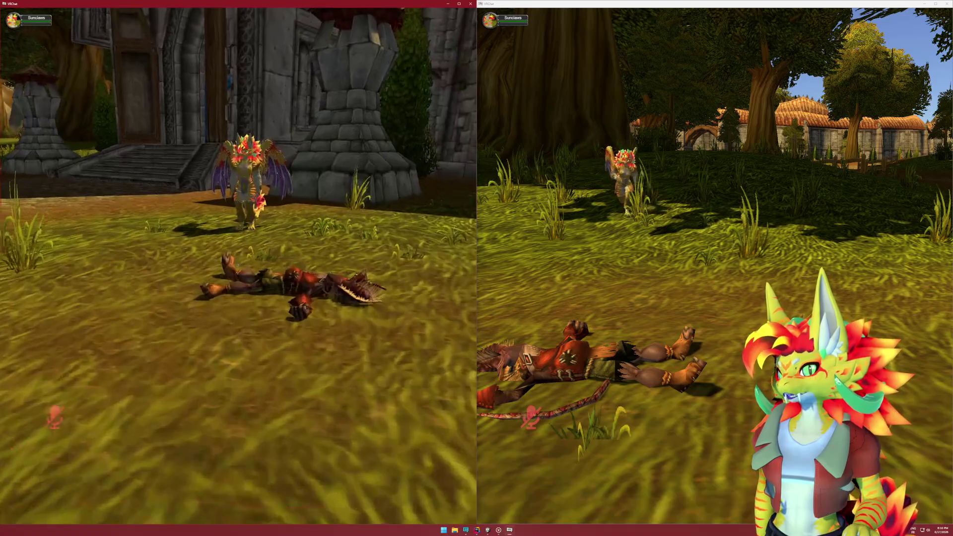
key("super")
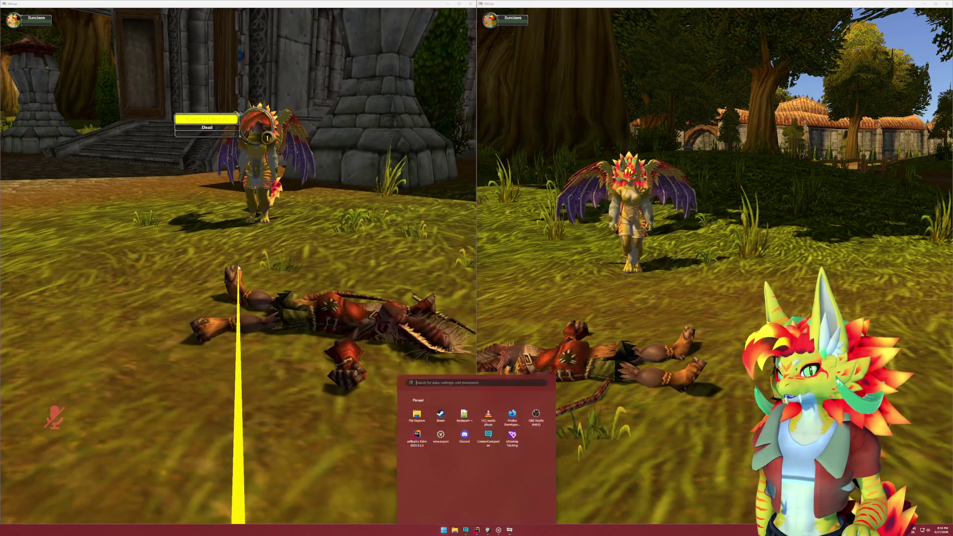
left_click(486, 533)
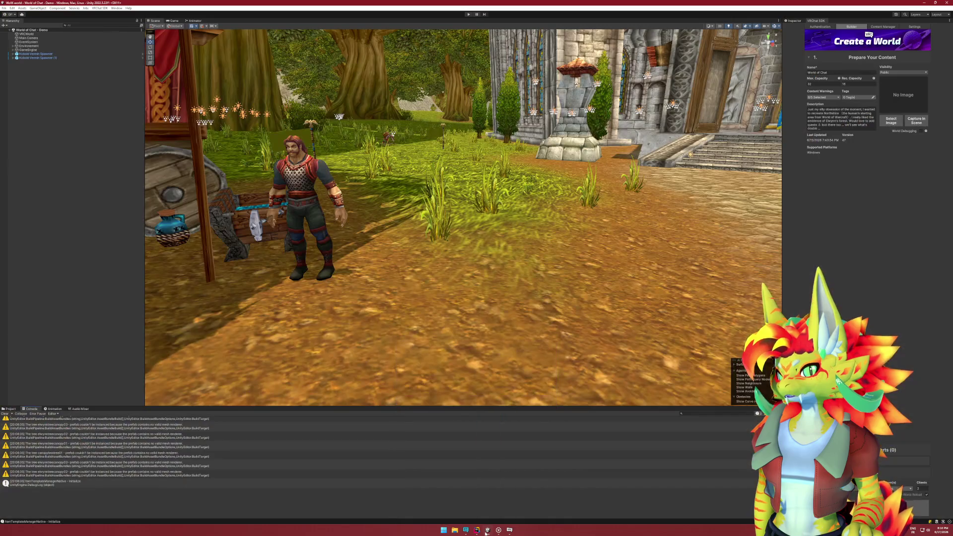
Cut the leftover debug logging lines in SaveLoot, including the one after the untracked check.
left_click(475, 530)
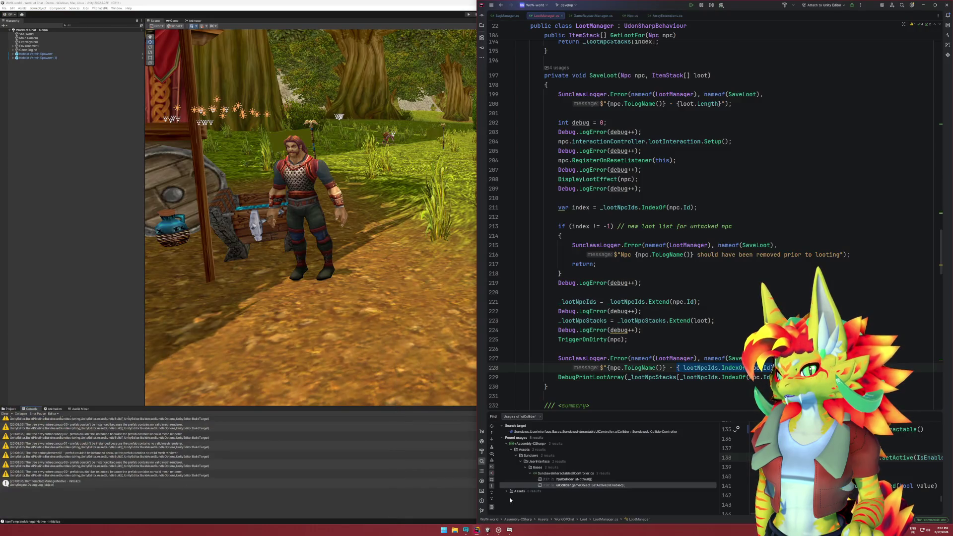
left_click(640, 330)
key("ctrl+x")
key("Up")
key("Up")
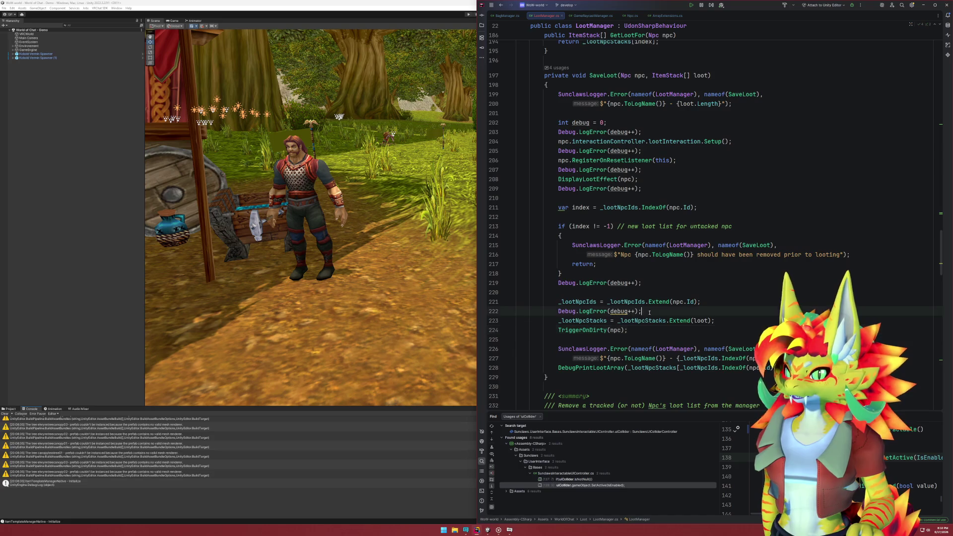
key("ctrl+x")
left_click(638, 283)
key("ctrl+x")
Remove the remaining Debug.LogError(debug++) lines and the trailing logger and loot-array print calls.
key("Up")
key("Up")
key("Up")
key("ctrl+x")
key("Up")
key("Up")
key("ctrl+x")
key("Up")
key("Up")
key("ctrl+x")
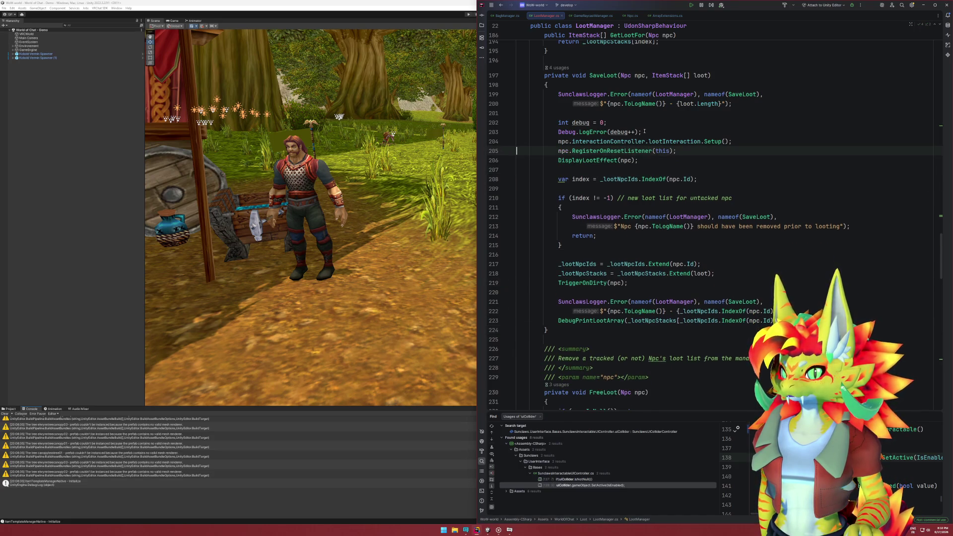
key("Up")
key("Up")
key("ctrl+x")
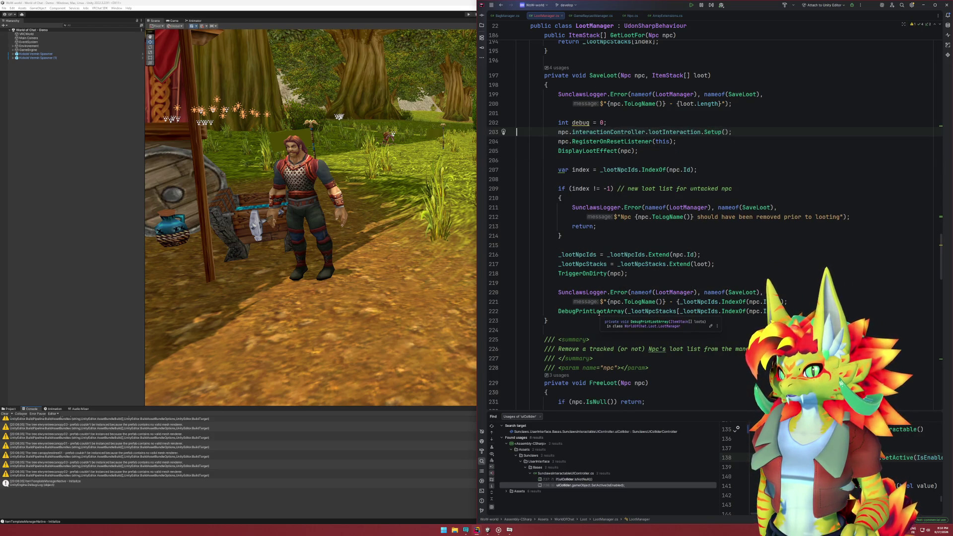
left_click_drag(800, 312, 781, 277)
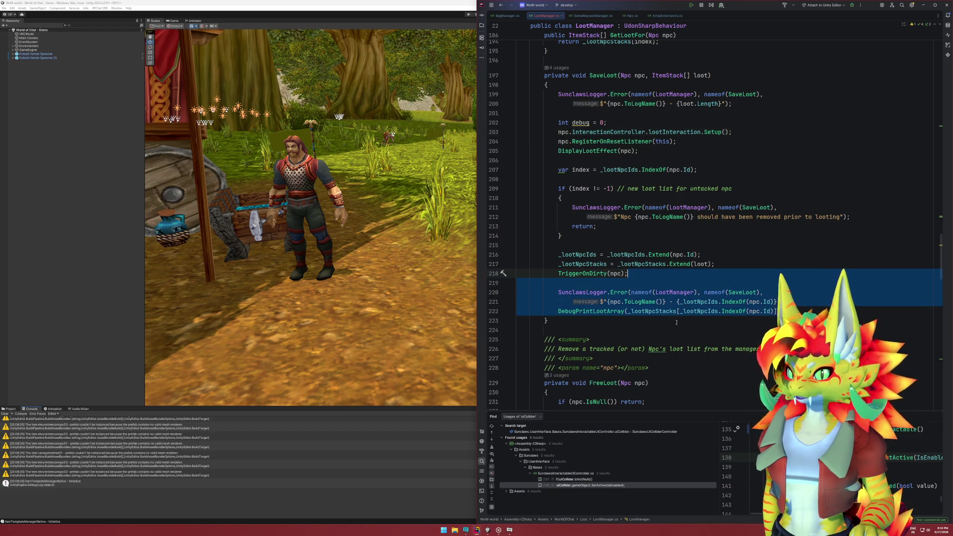
key("Delete")
Jump to the DisplayLootEffect definition and expand its folded body.
left_click(601, 151)
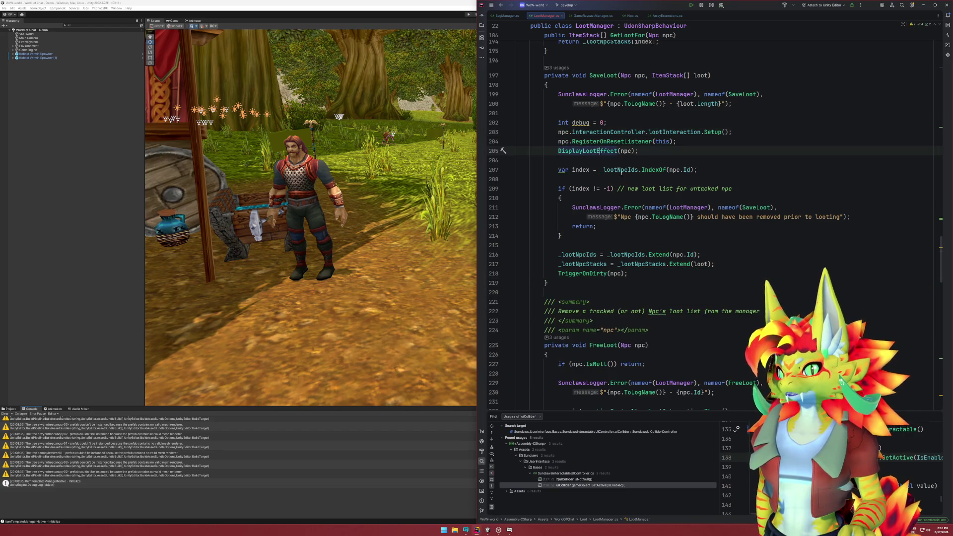
key("F12")
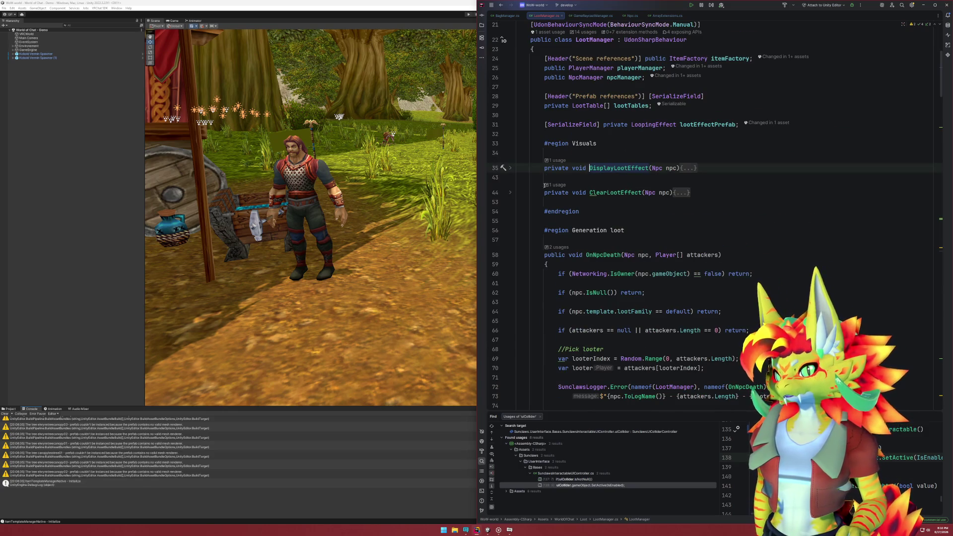
left_click(510, 169)
left_click(771, 186)
Highlight lootEffectPrefab's use, then select LootVFX under GameEngine > Loot > LootManager in Unity.
left_click(739, 187)
left_click(6, 52)
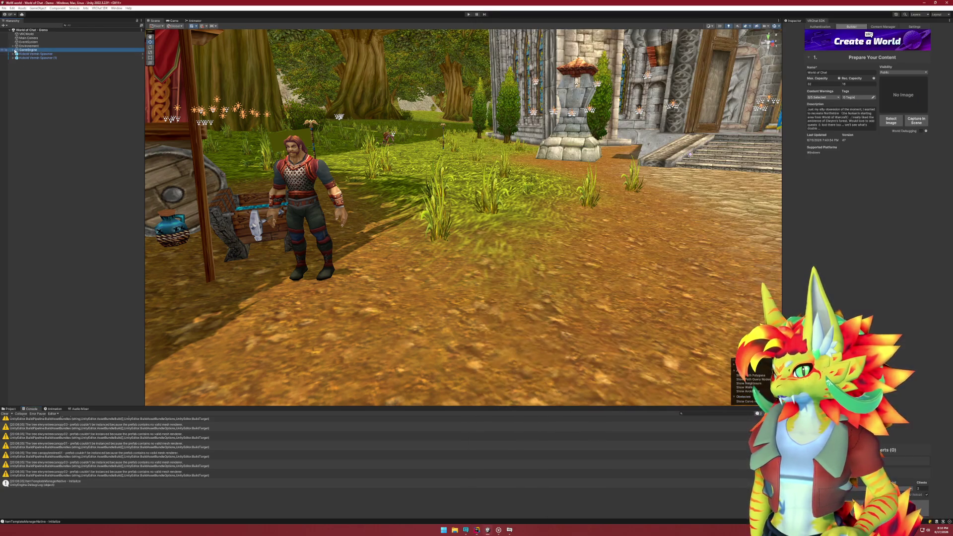
left_click(13, 50)
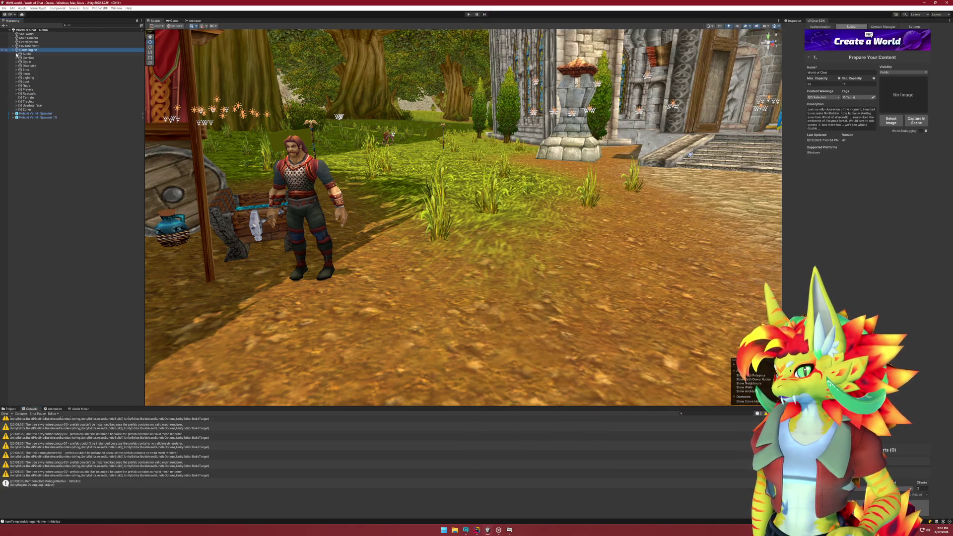
left_click(17, 82)
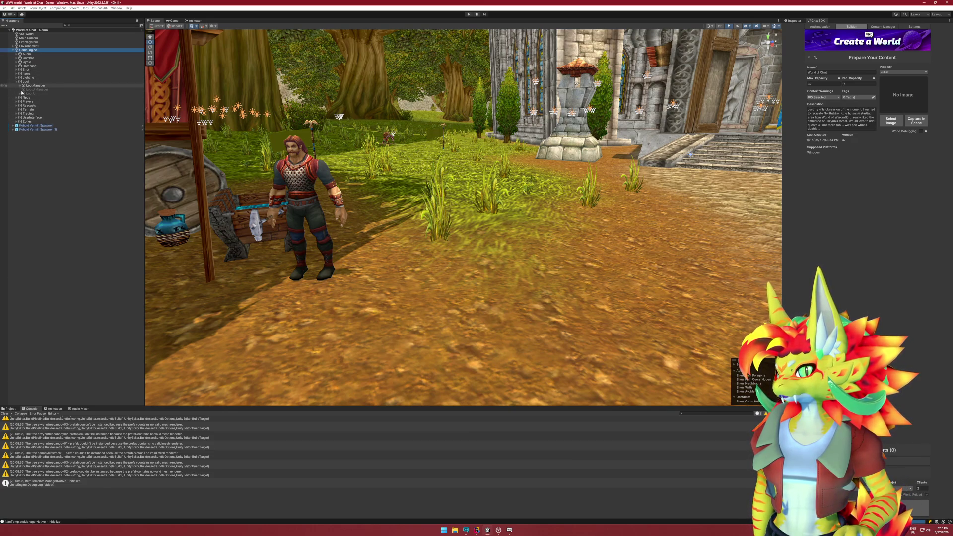
left_click(21, 86)
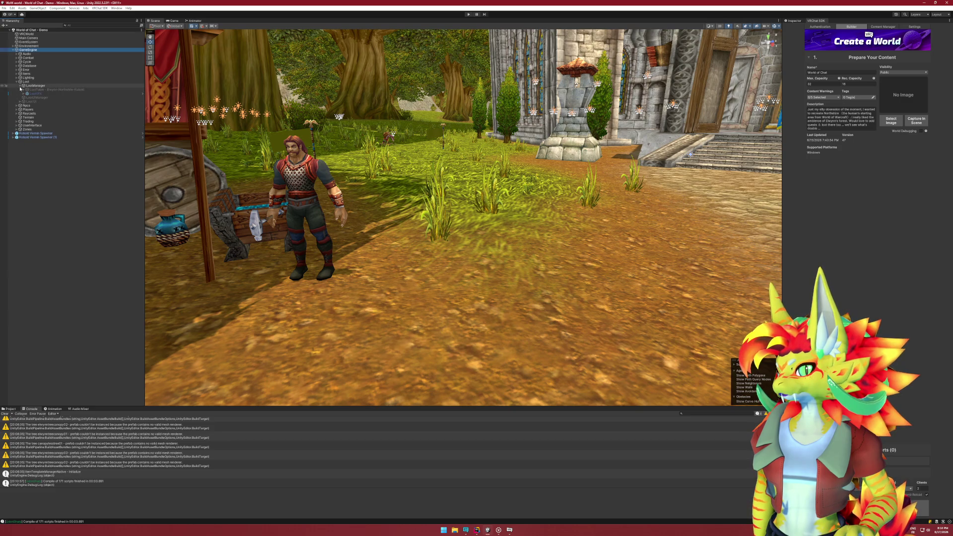
left_click(28, 94)
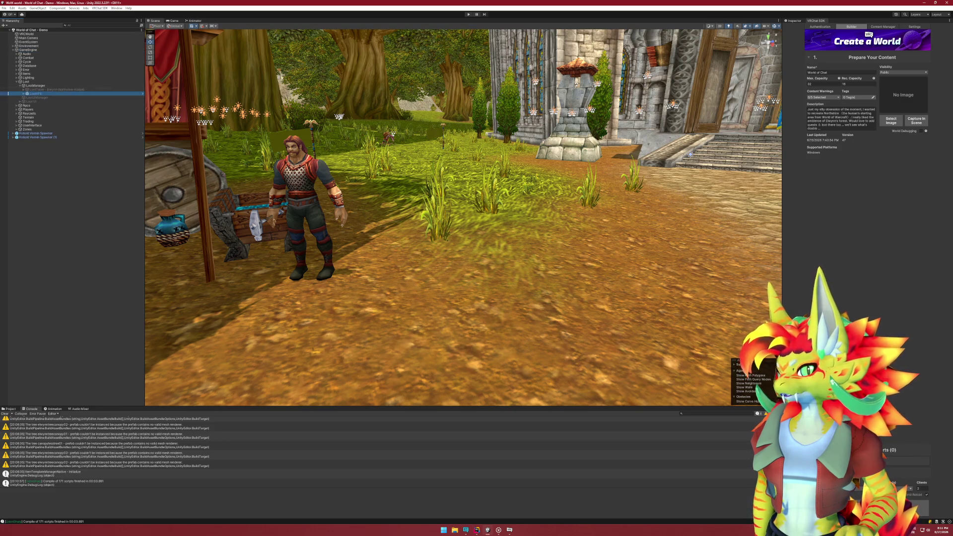
left_click(795, 20)
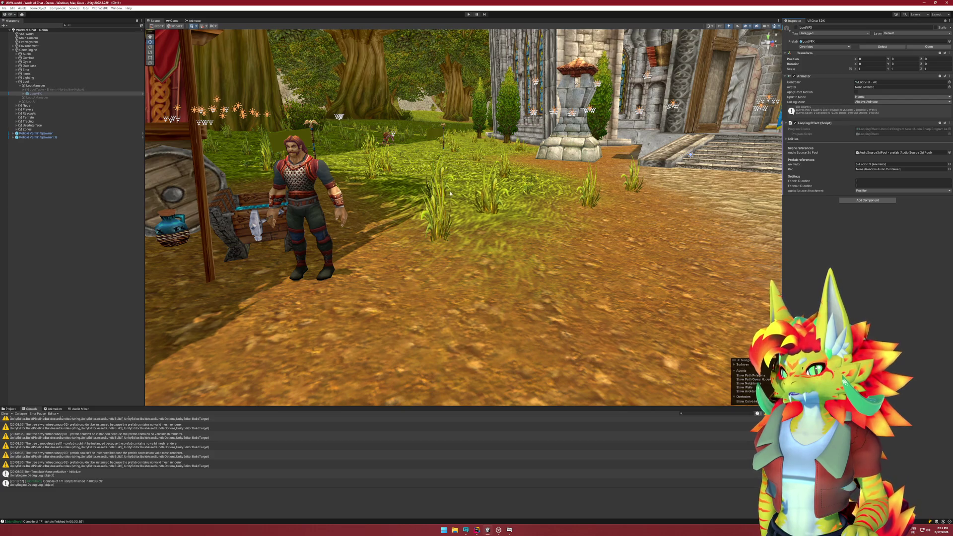
Inspect LootManager, LootVFX's flare particle system and its Looping Effect component.
left_click(50, 86)
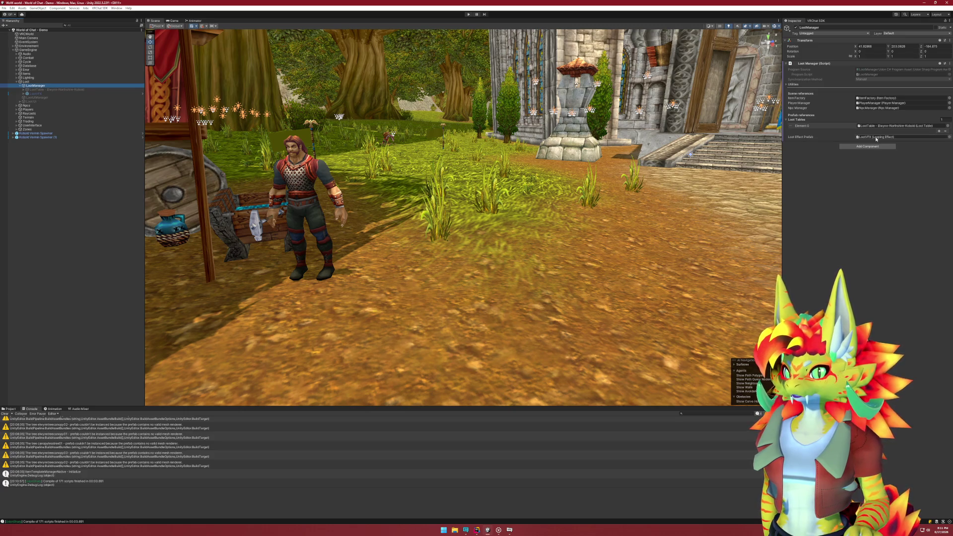
left_click(60, 95)
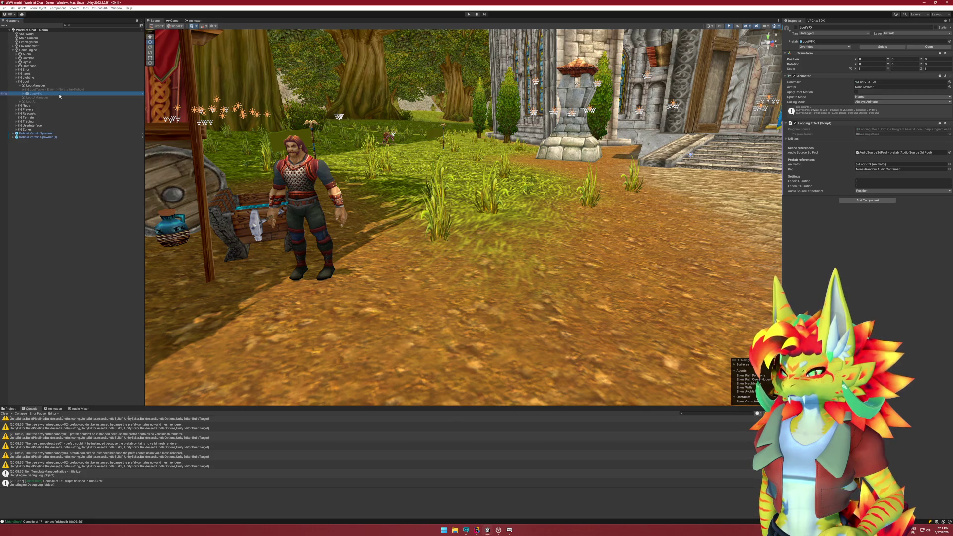
key("Right")
left_click(59, 98)
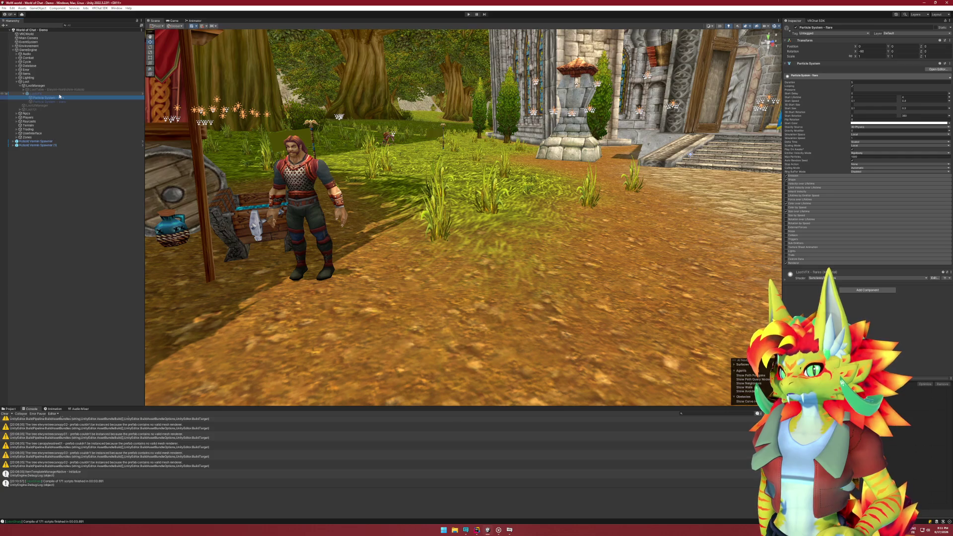
left_click(60, 94)
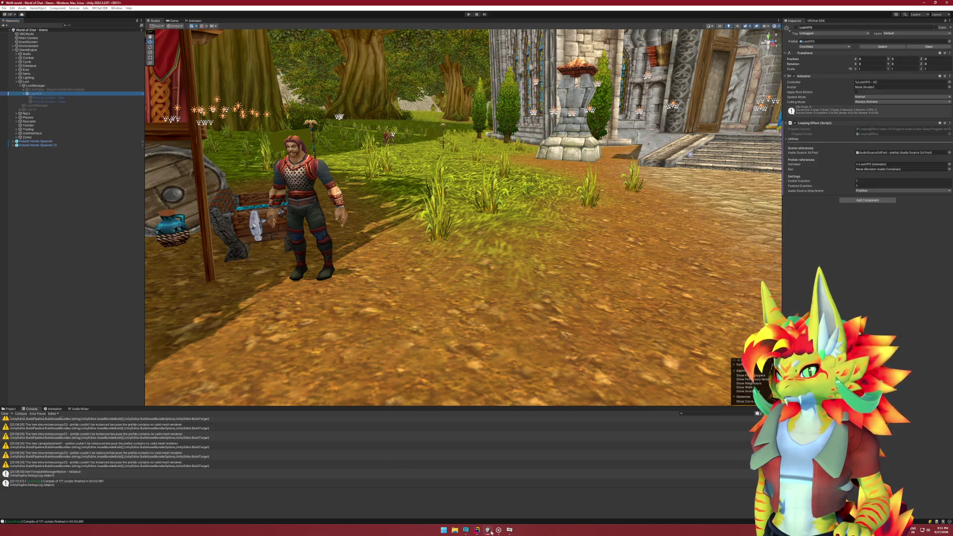
mouse_move(489, 531)
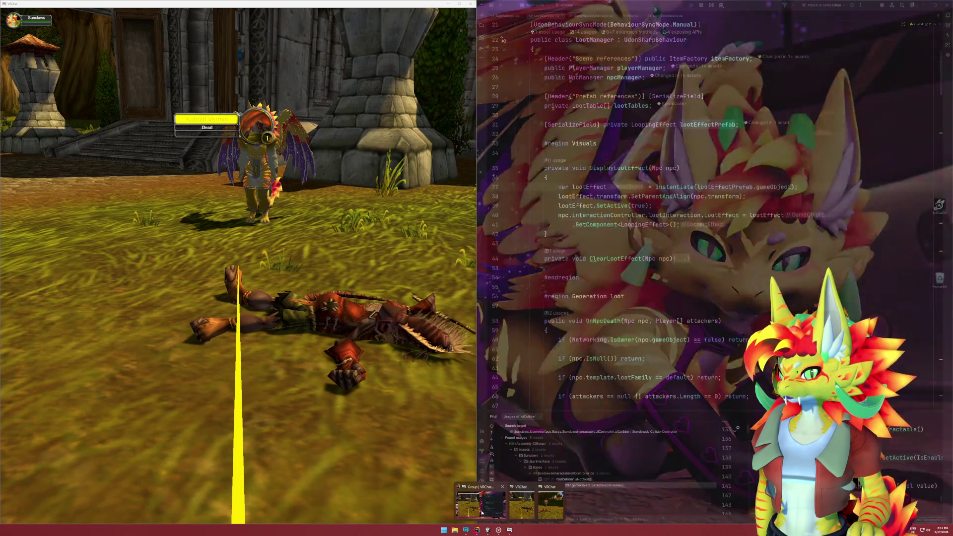
Bring Rider forward and select the body of DisplayLootEffect.
left_click(482, 513)
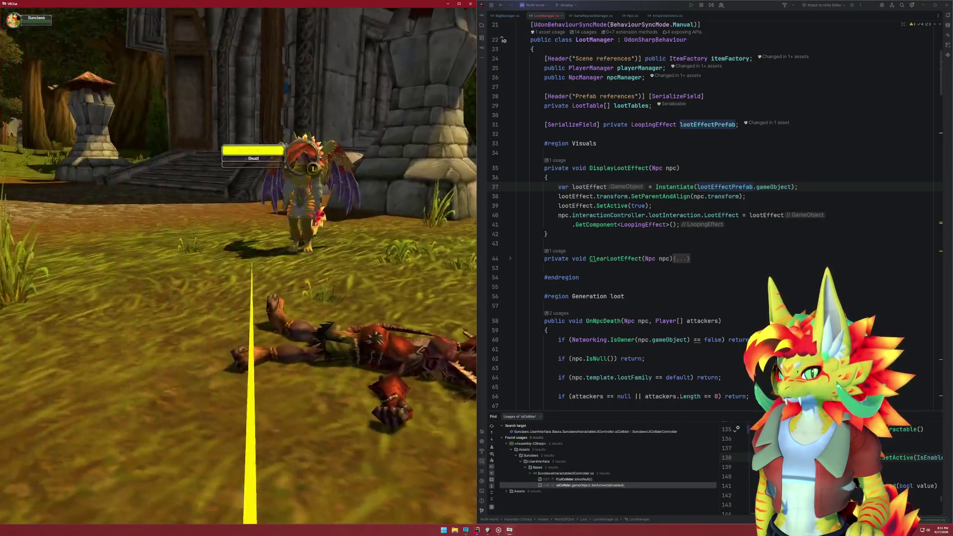
key("super")
left_click(624, 168)
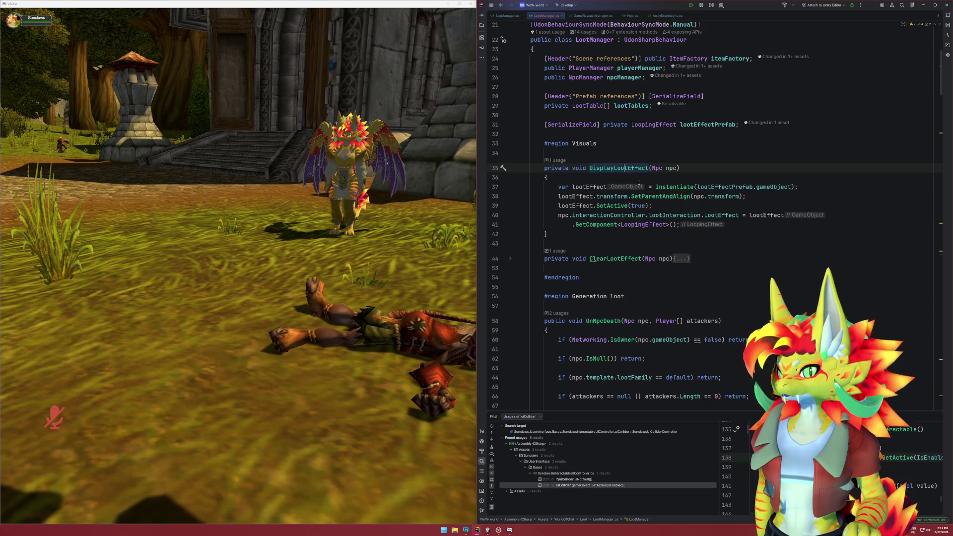
mouse_move(639, 183)
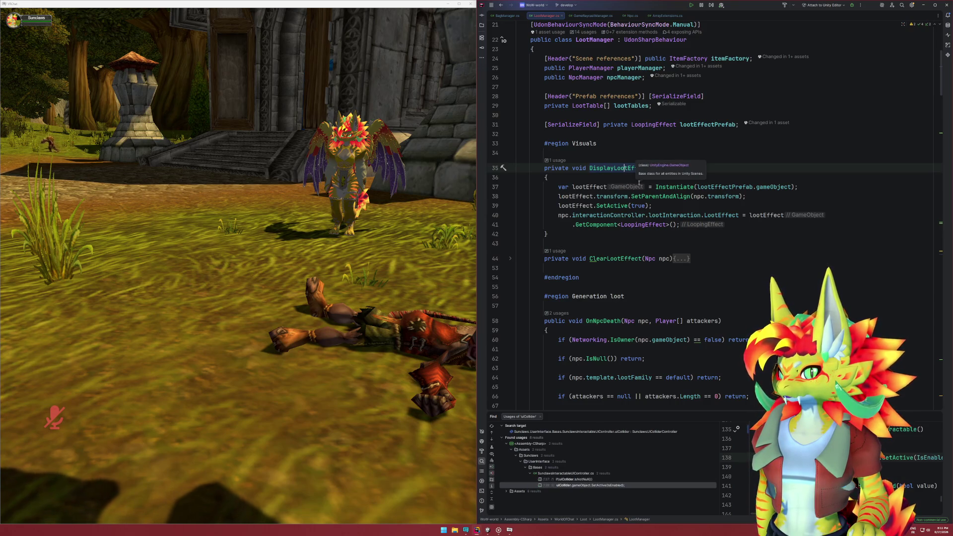
mouse_move(519, 177)
left_mouse_down()
mouse_move(685, 221)
mouse_move(754, 224)
left_mouse_up()
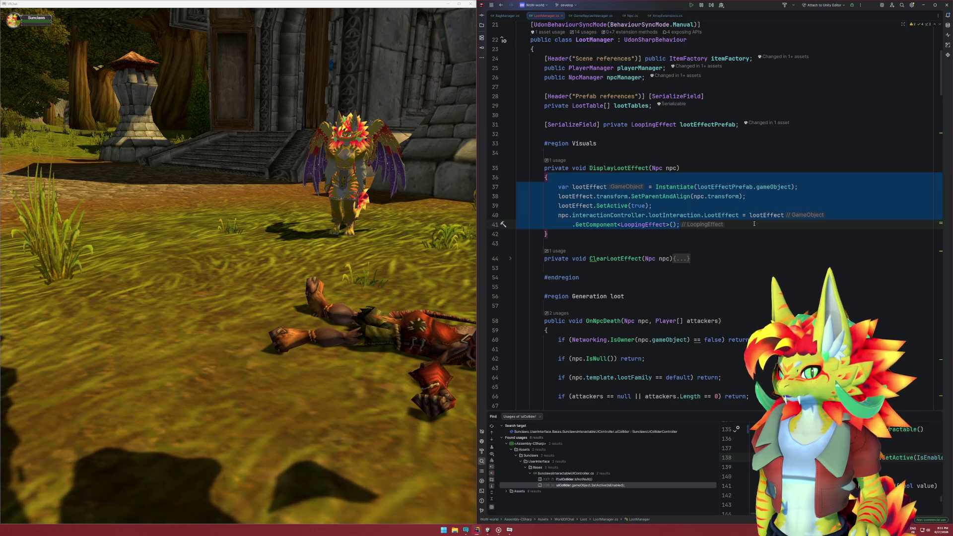
Replace npc.transform with npc.prefabRoot on line 38 using autocompletion.
double_click(719, 197)
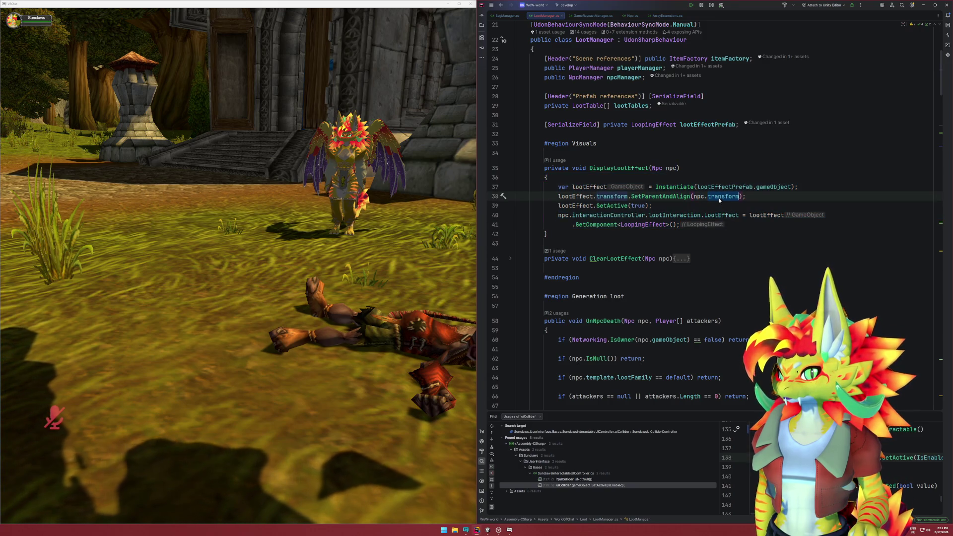
type("pre")
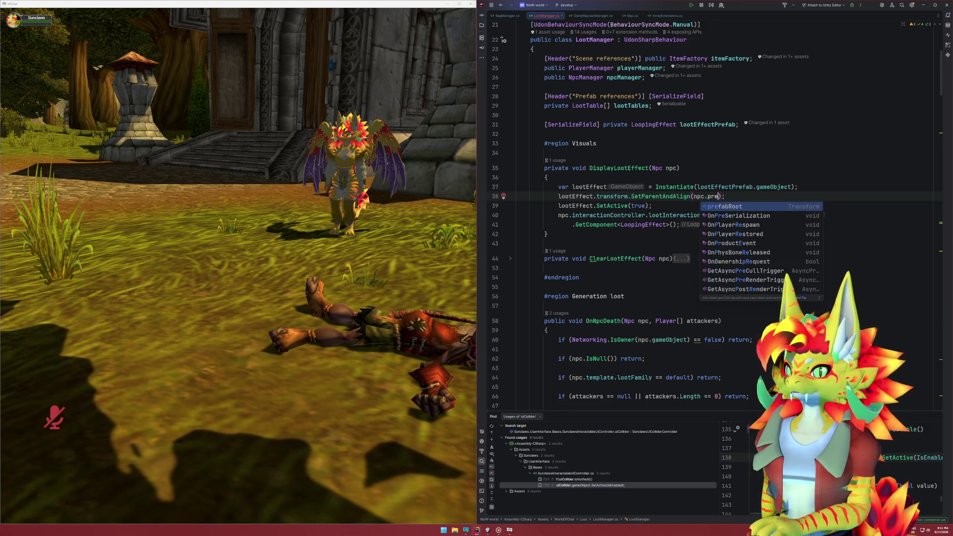
key("Return")
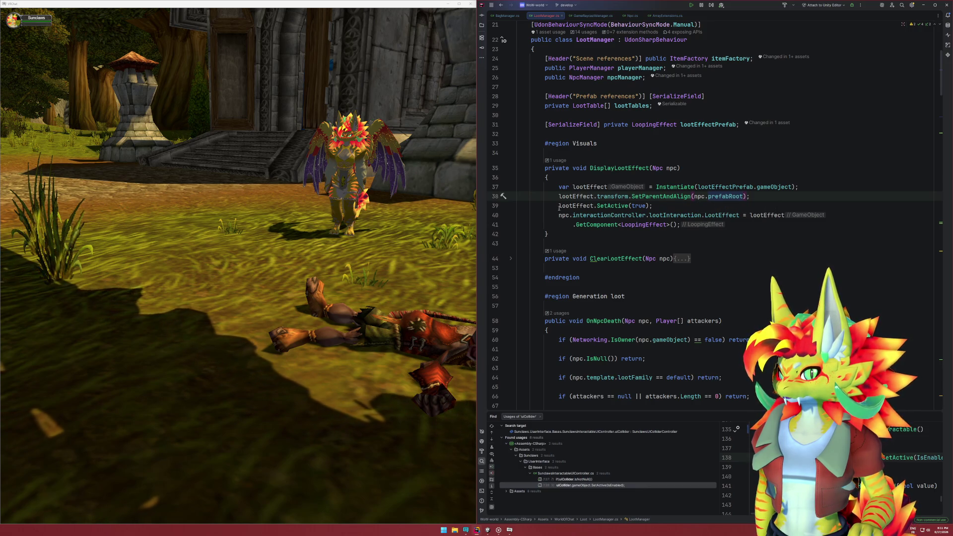
left_click_drag(559, 208, 654, 208)
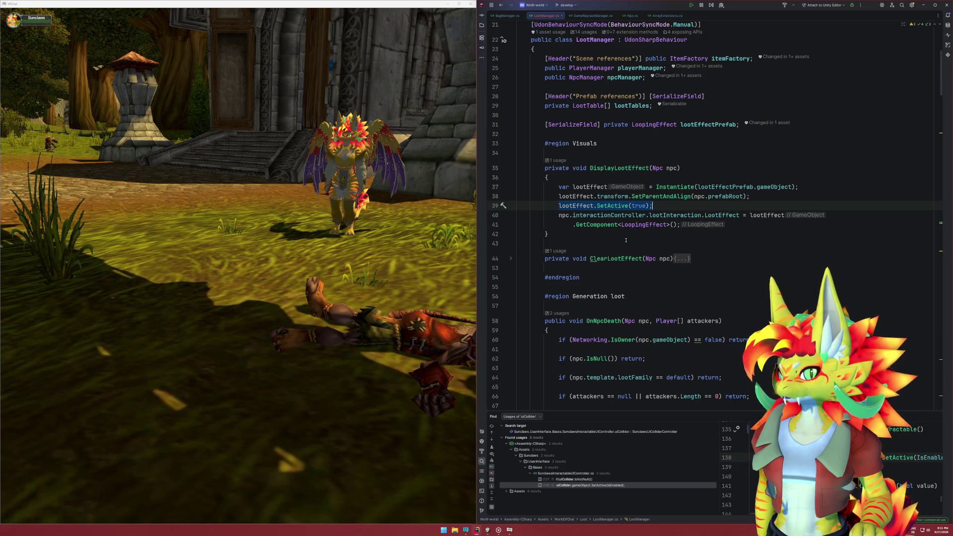
left_click(600, 258)
mouse_move(511, 533)
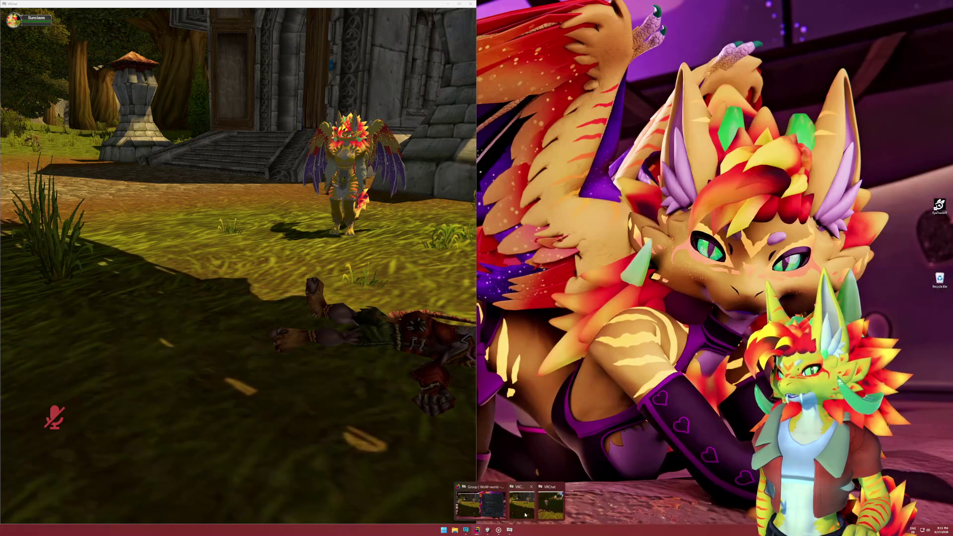
Bring the VRChat game window back up beside the Unity editor.
left_click(525, 515)
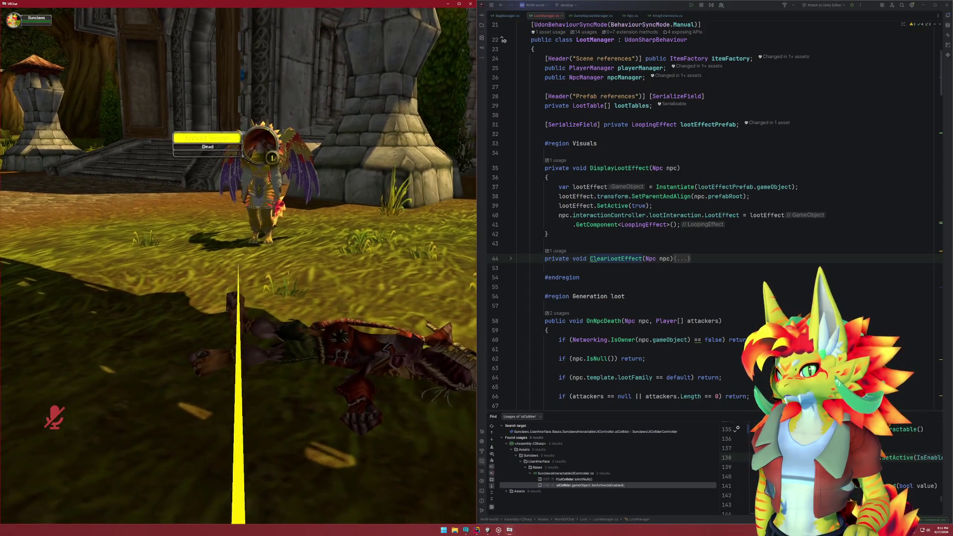
key("super")
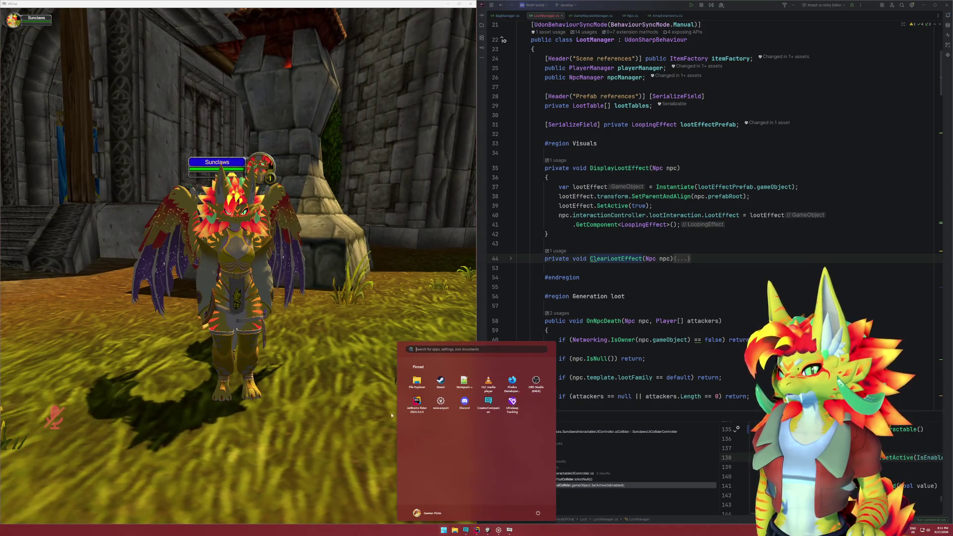
left_click(448, 4)
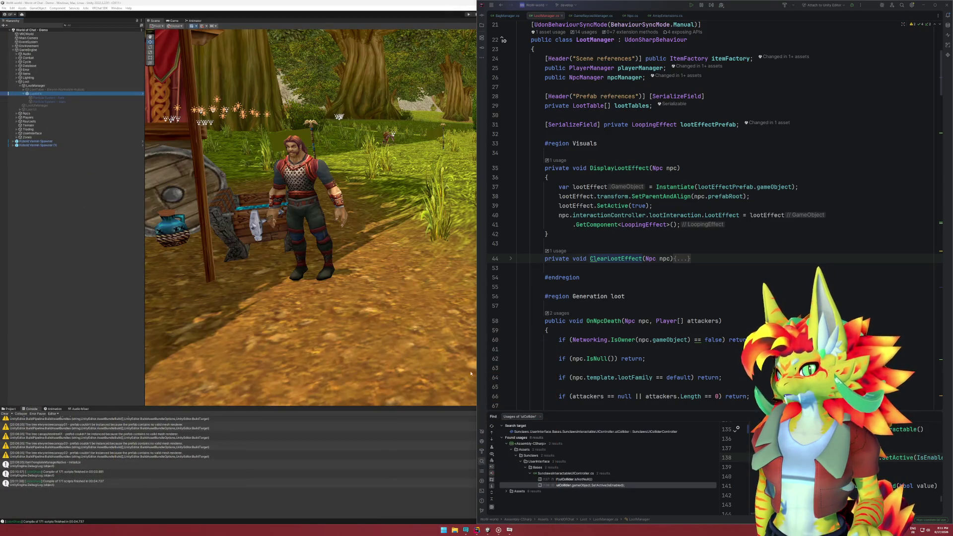
left_click(510, 530)
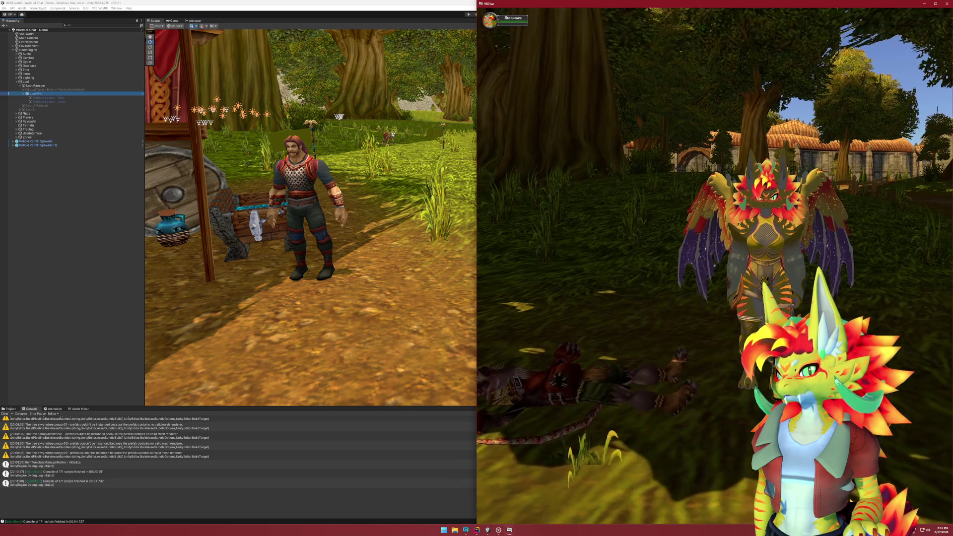
Open the debug overlay's Log Viewer page and read the loot messages.
left_click(768, 427)
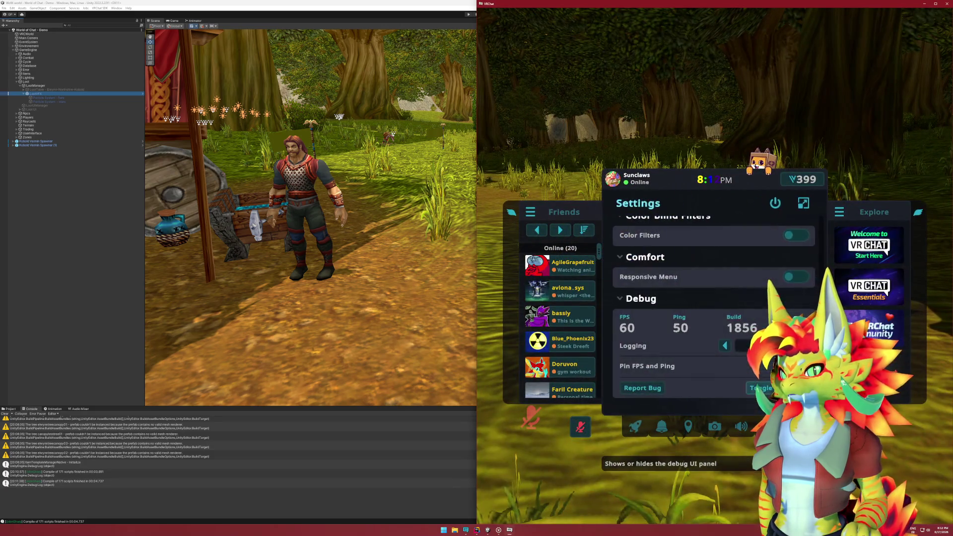
left_click(640, 386)
key("shift+grave+3")
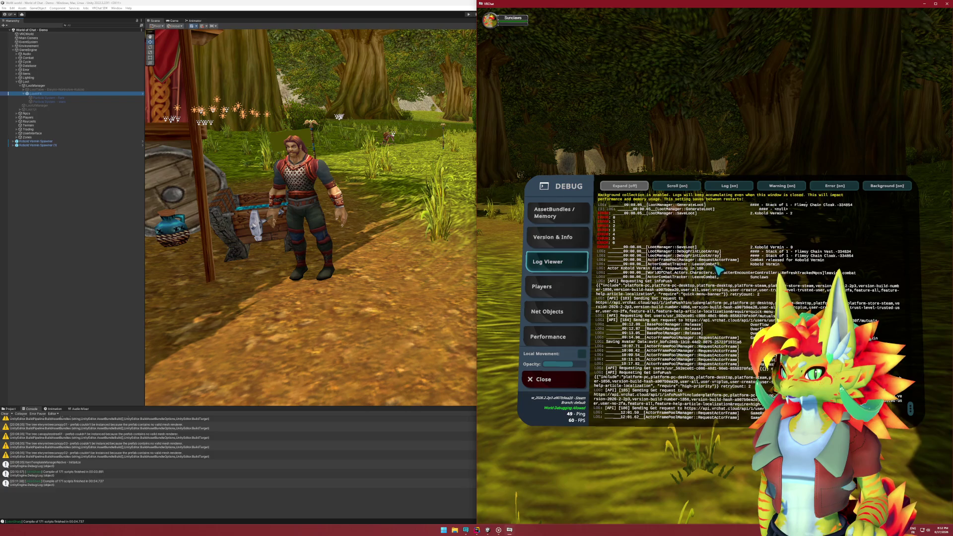
key("shift+grave+3")
key("shift+grave+3")
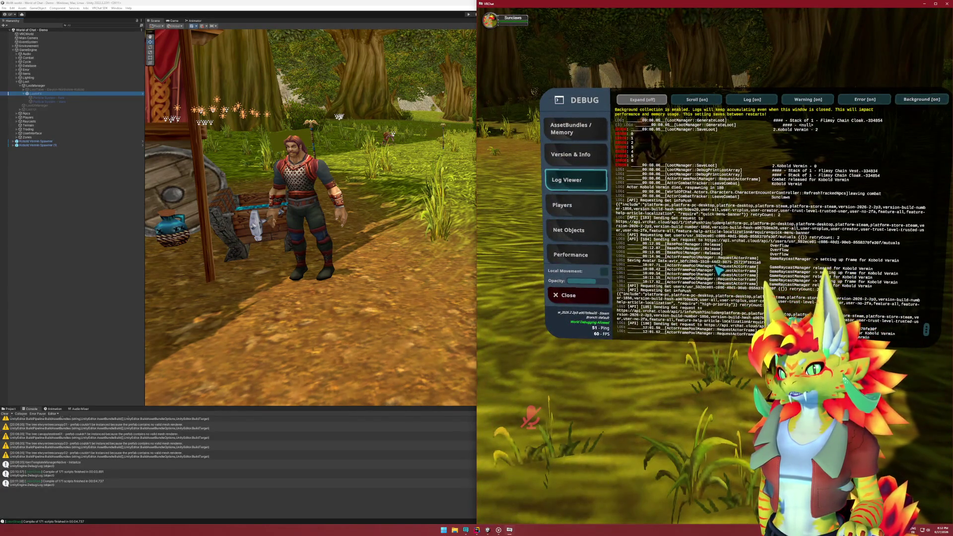
key("super")
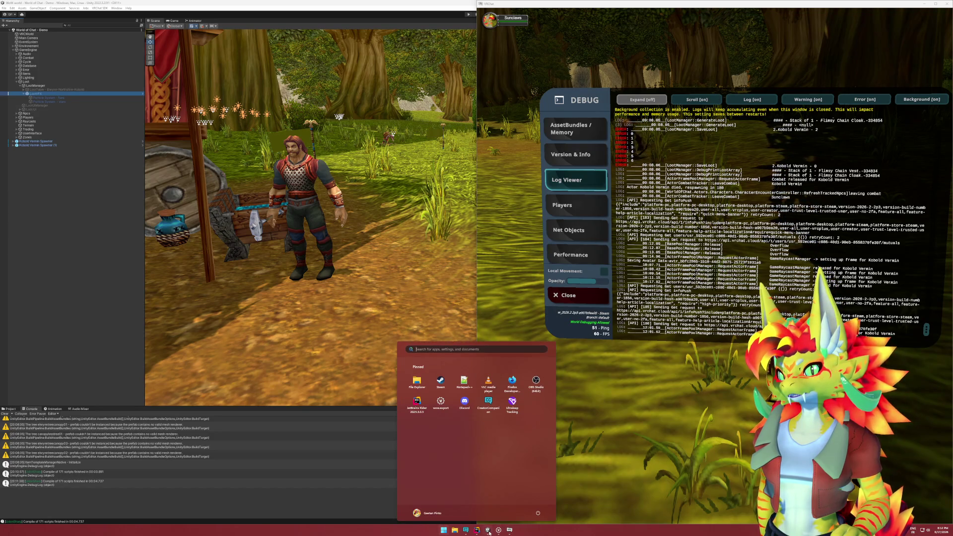
left_click(489, 530)
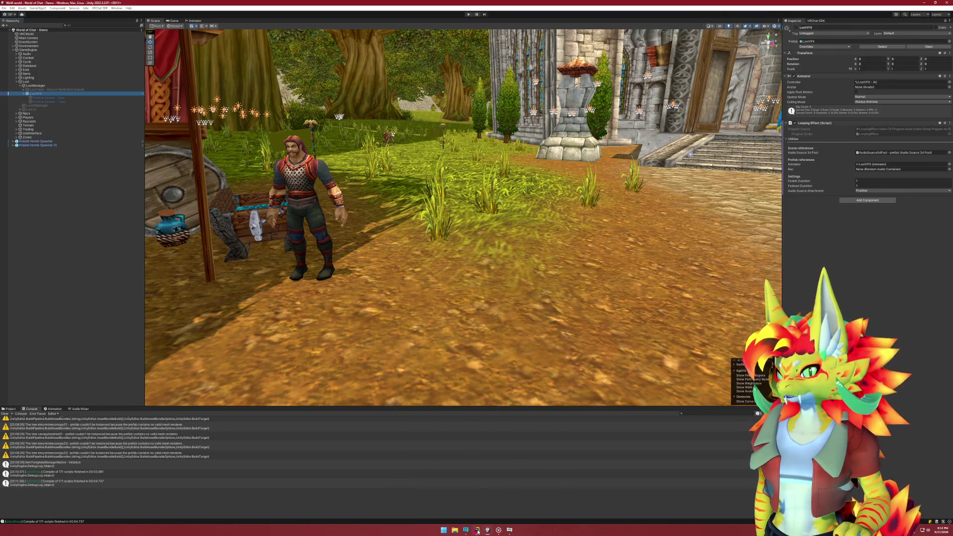
Review DisplayLootEffect's lootEffect lines, including the SetParentAndAlign call to npc.prefabRoot.
left_click(477, 530)
mouse_move(728, 225)
left_mouse_down()
mouse_move(516, 213)
mouse_move(508, 185)
left_mouse_up()
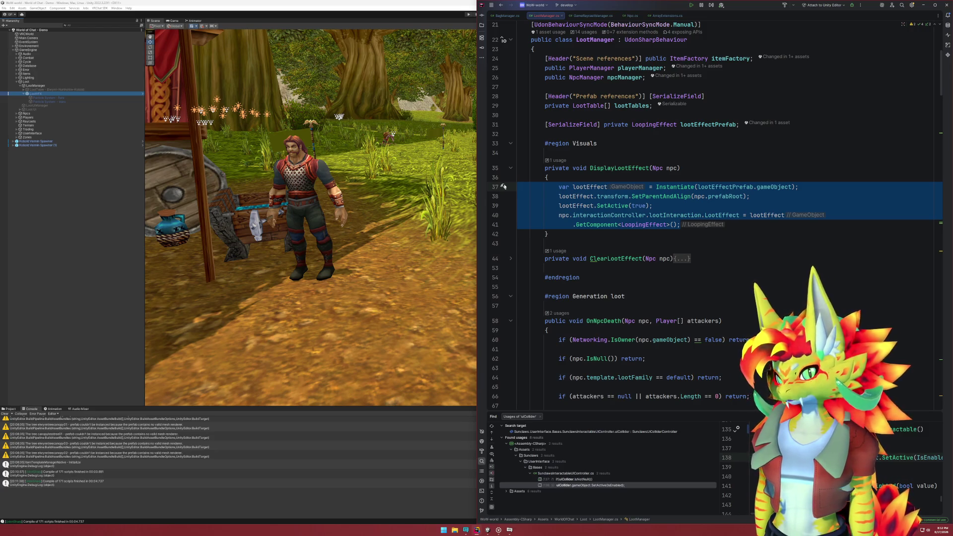
left_click(657, 187)
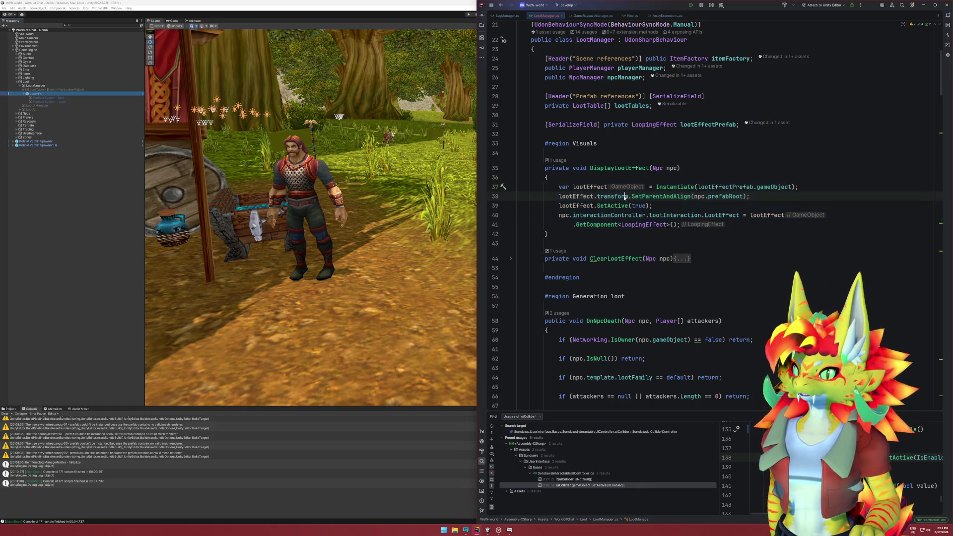
left_click_drag(790, 187, 722, 187)
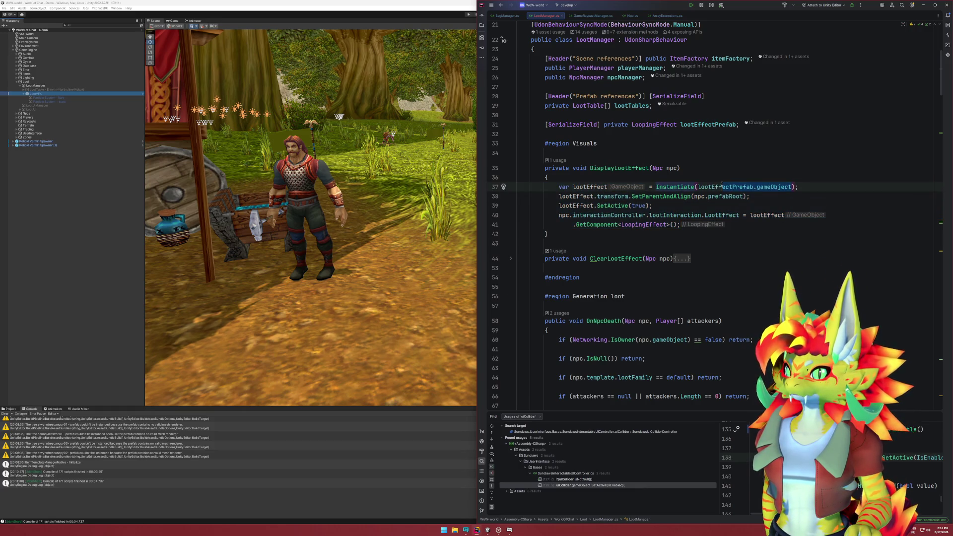
left_click(559, 196)
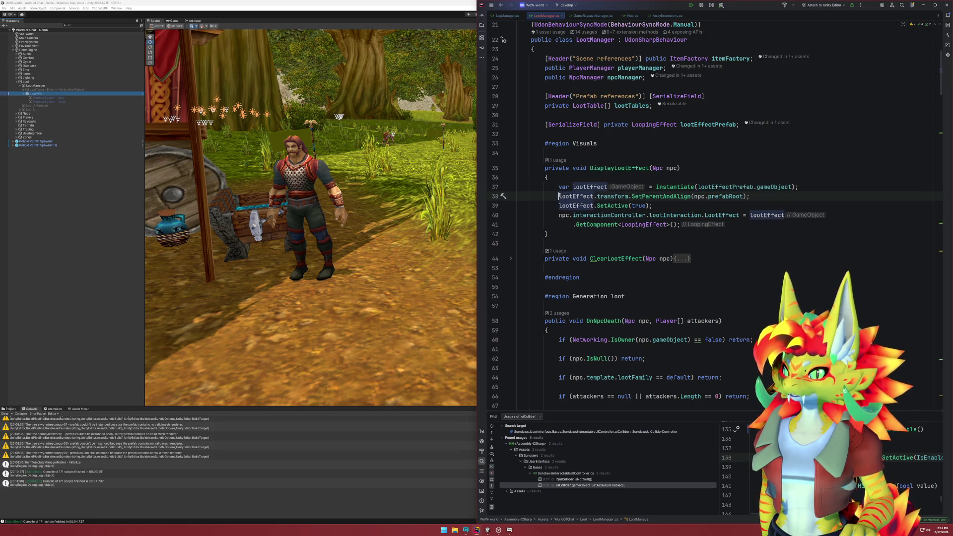
left_click_drag(687, 196, 743, 196)
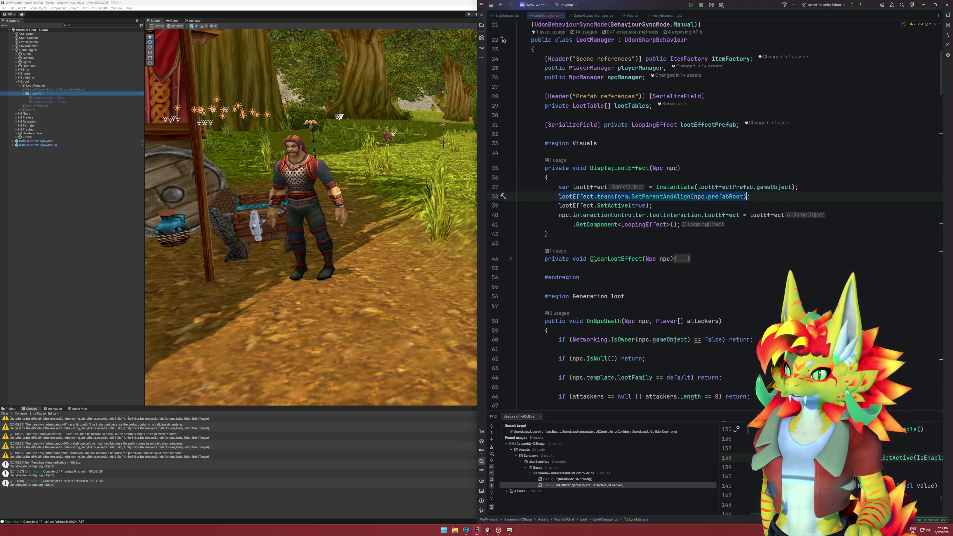
Follow DisplayLootEffect's usage link to its call at line 205 in SaveLoot.
left_click(635, 168)
left_click(562, 160)
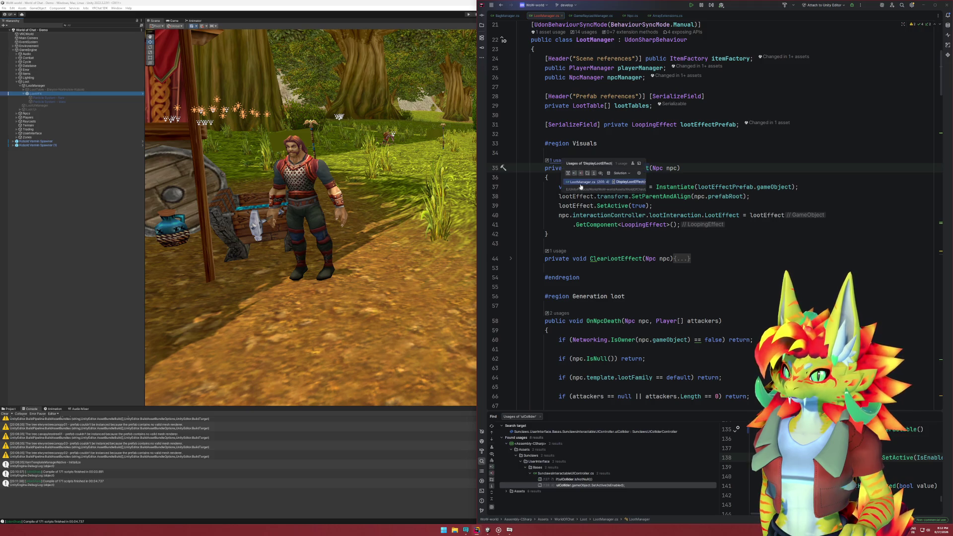
left_click(590, 182)
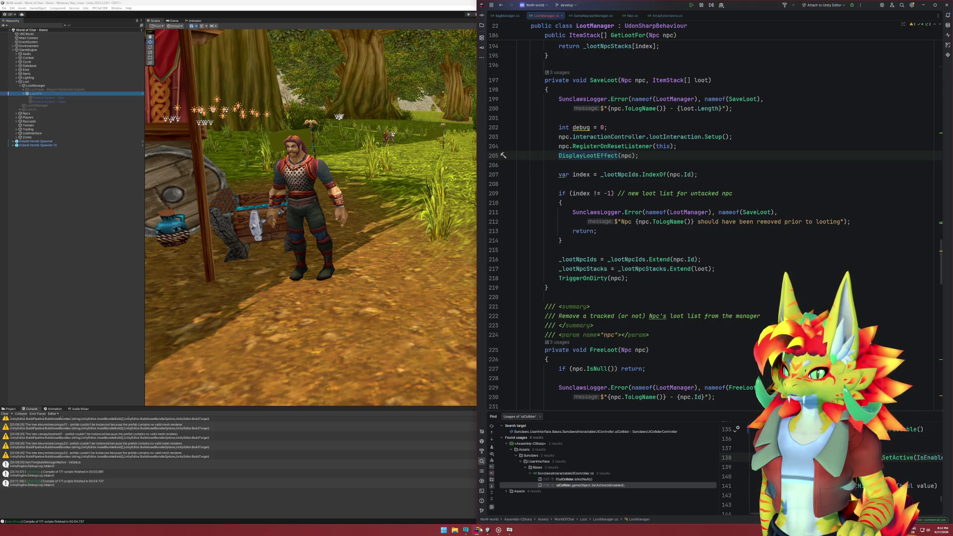
left_click(488, 531)
Switch to VRChat, close the Debug panel, kill the Kobold Vermin, and open the quick menu.
mouse_move(507, 532)
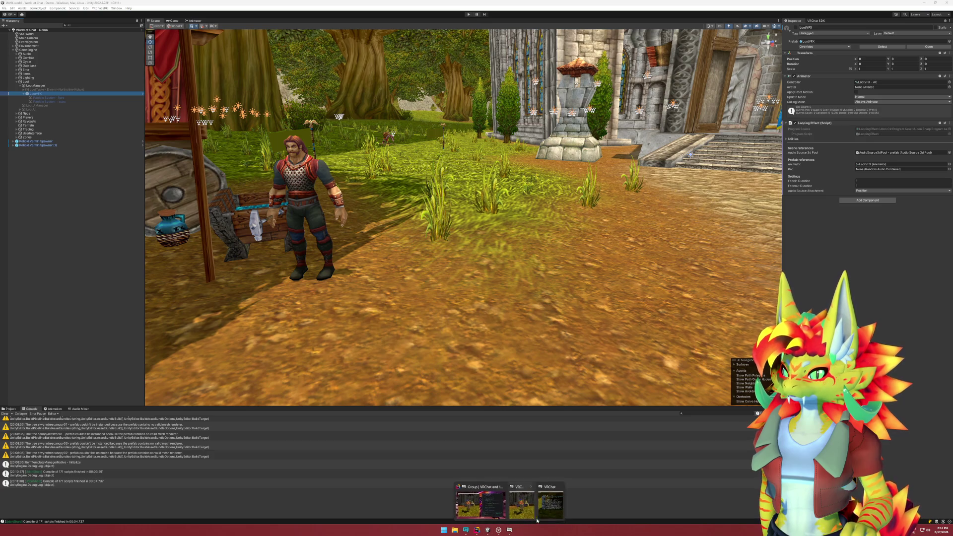
left_click(531, 499)
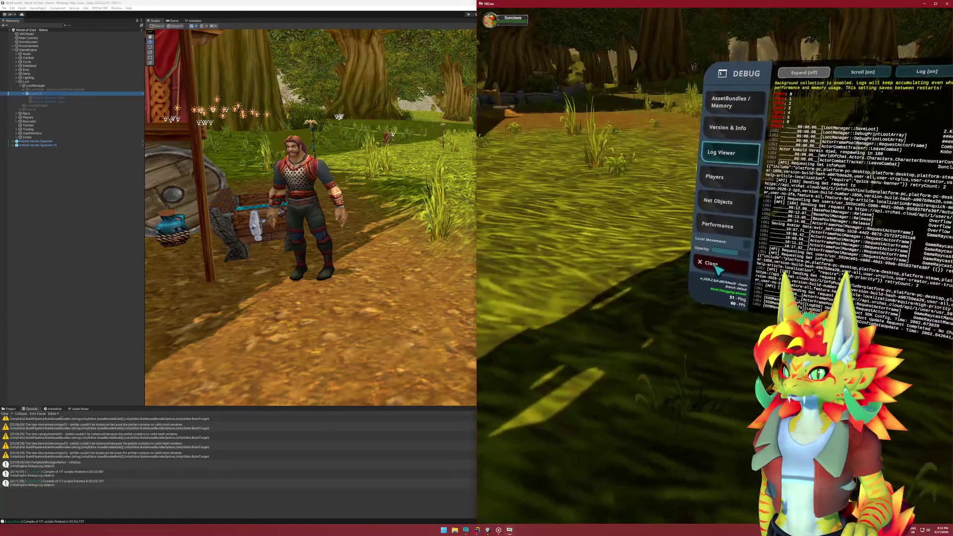
left_click(718, 267)
key("w")
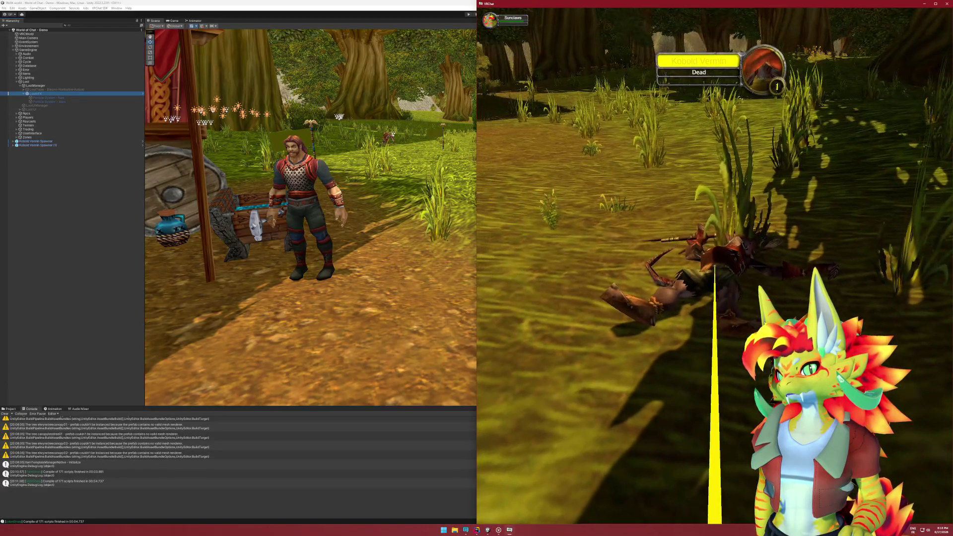
key("Escape")
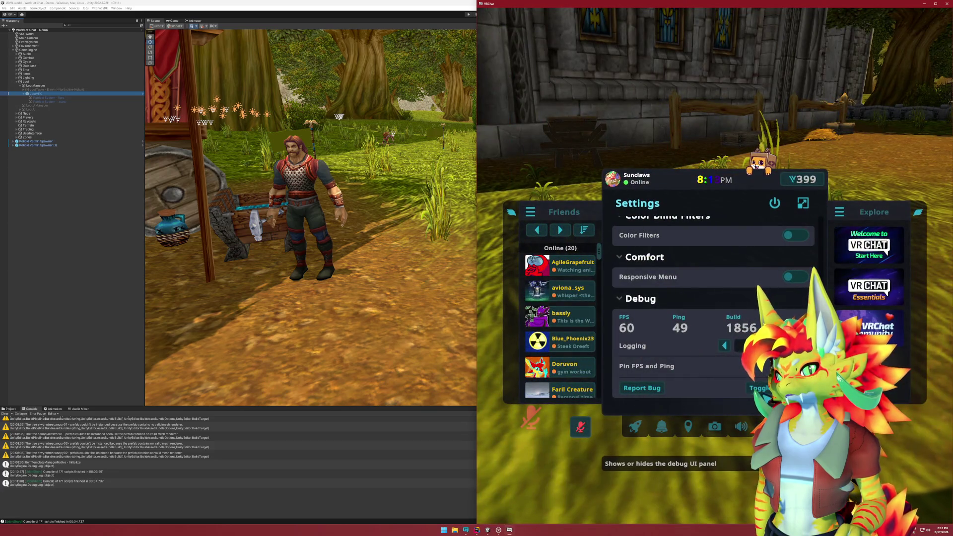
Show the Debug panel's Log Viewer to read the kobold loot messages, then leave for Start.
left_click(759, 388)
left_click(718, 269)
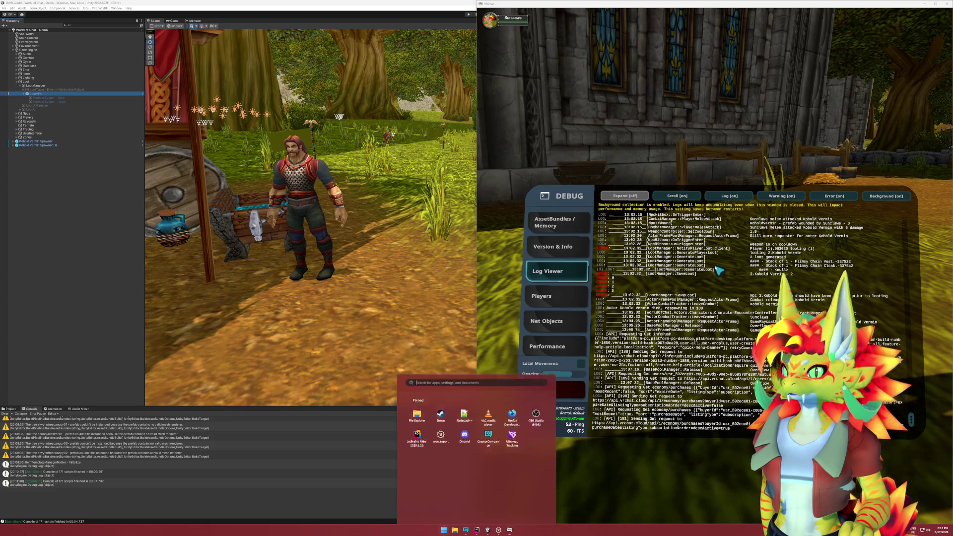
key("super")
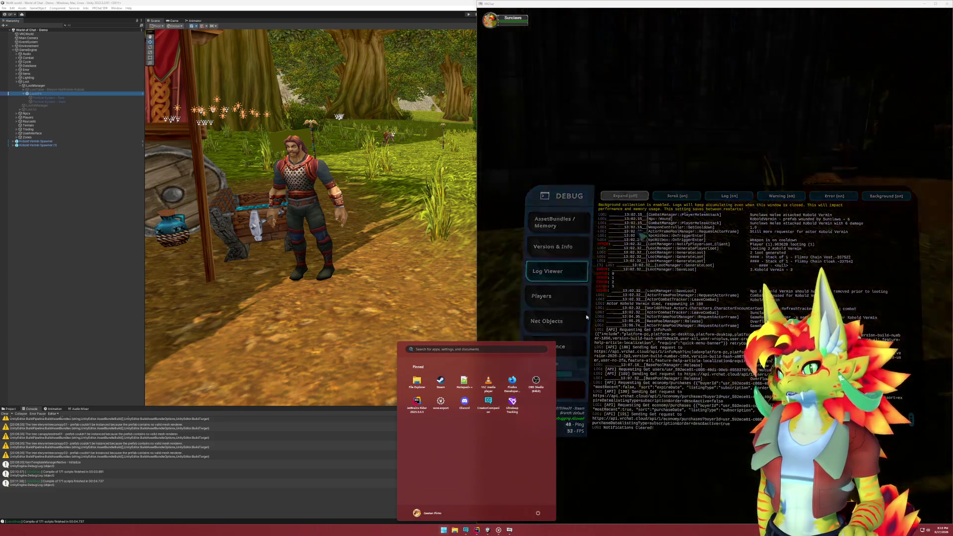
mouse_move(514, 532)
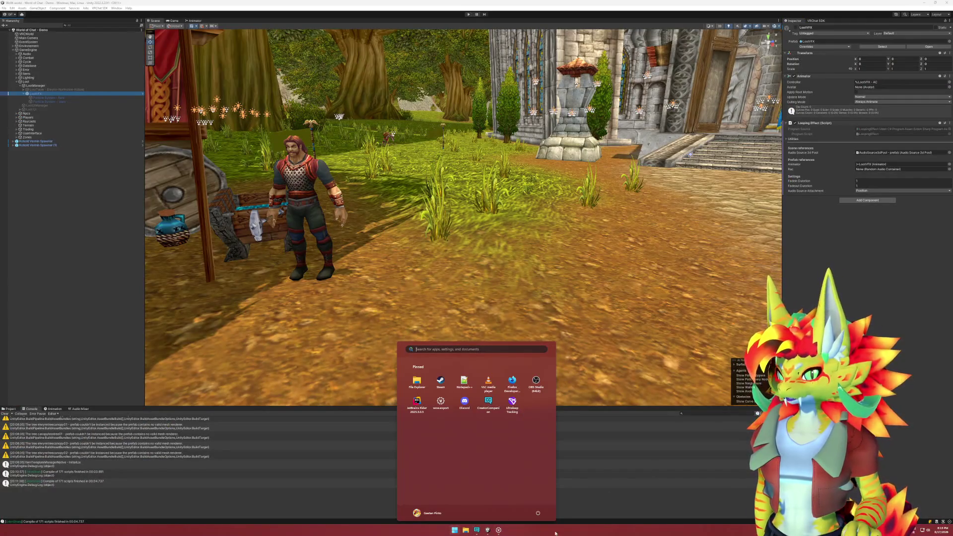
Bring the Unity editor back into focus from the taskbar.
left_click(487, 531)
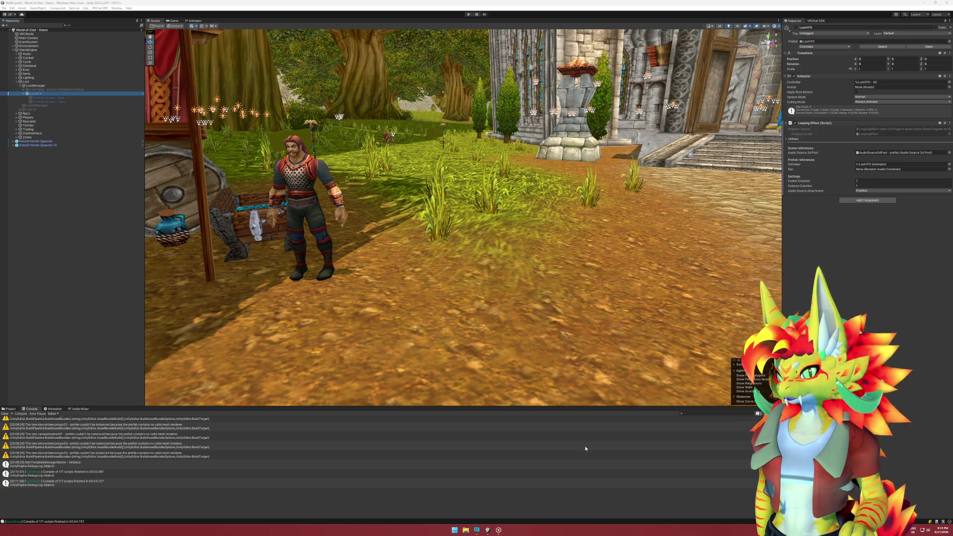
left_click(491, 533)
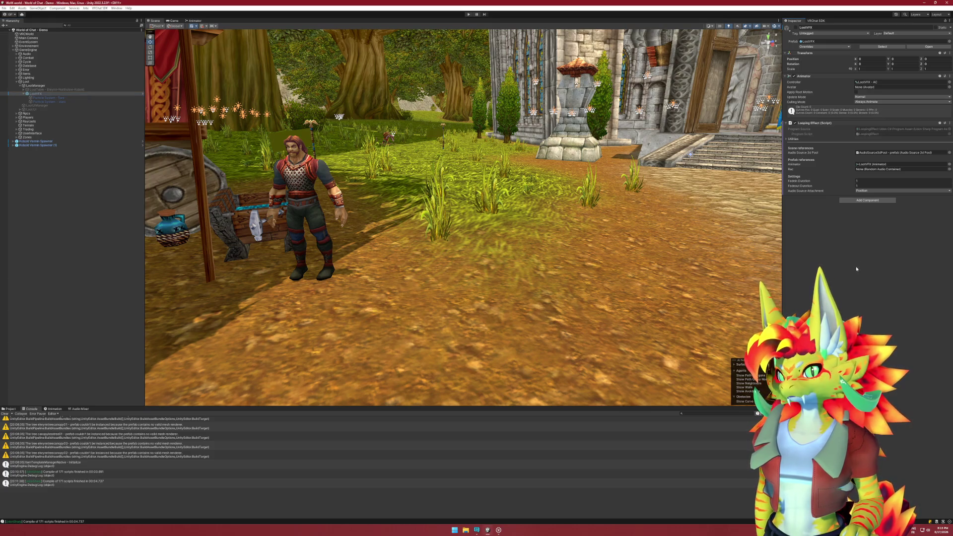
left_click(520, 506)
mouse_move(499, 530)
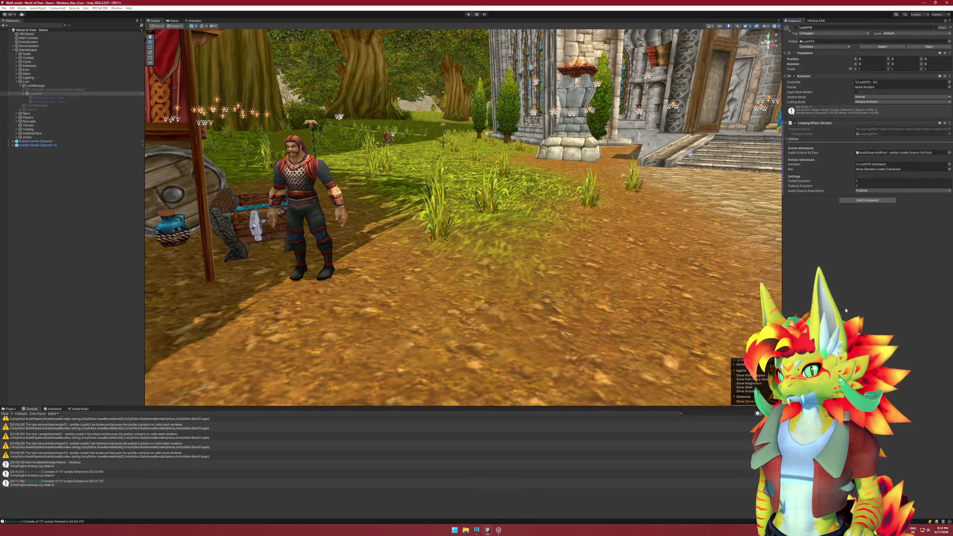
Select LootVFX, then LootManager, to see its Northshire Kobold loot table and LootVFX effect prefab.
left_click(118, 188)
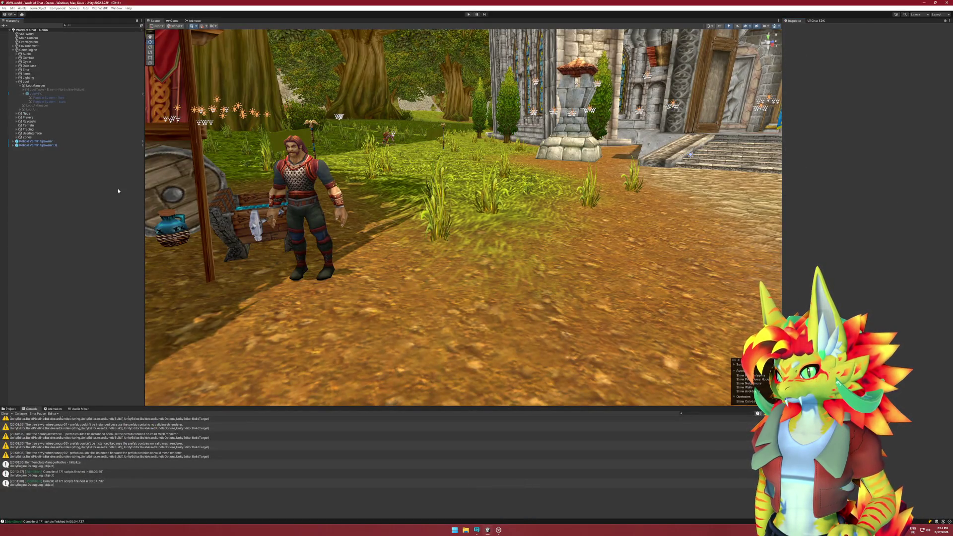
left_click(52, 94)
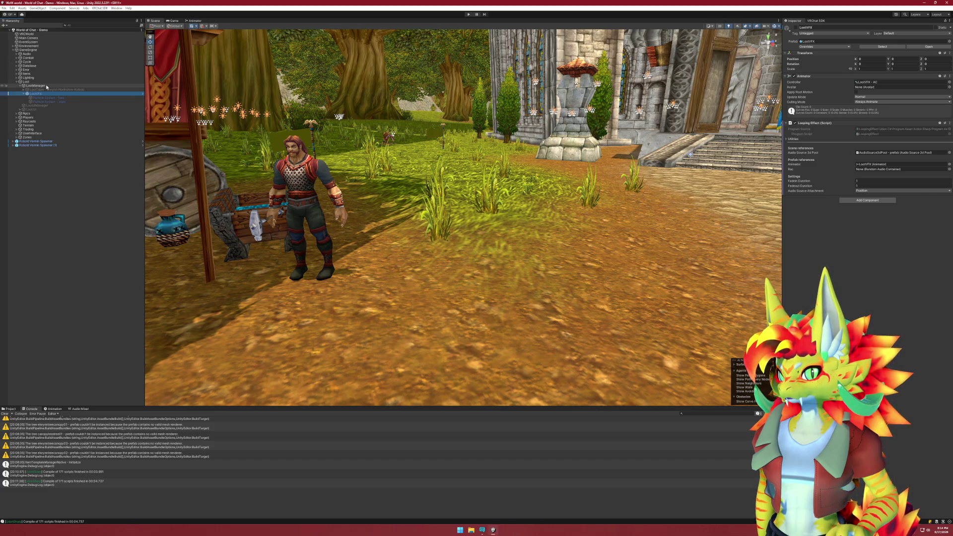
left_click(35, 86)
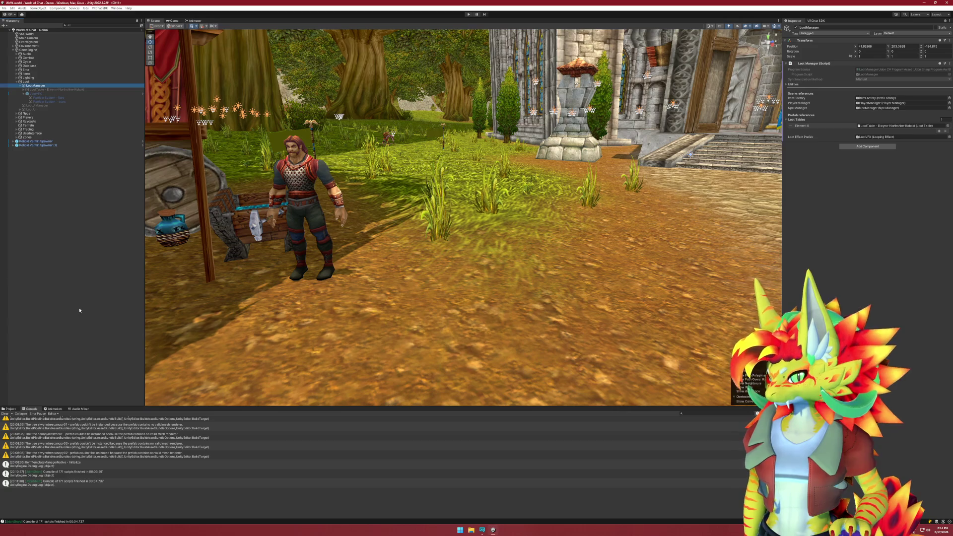
Choose Edit Script from the Loot Manager (Script) component's context menu.
left_click(497, 506)
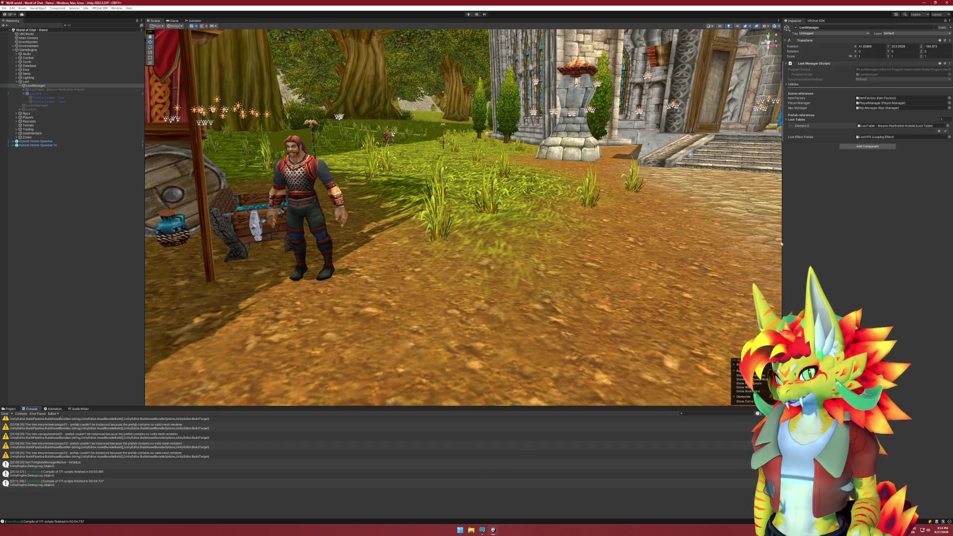
right_click(820, 64)
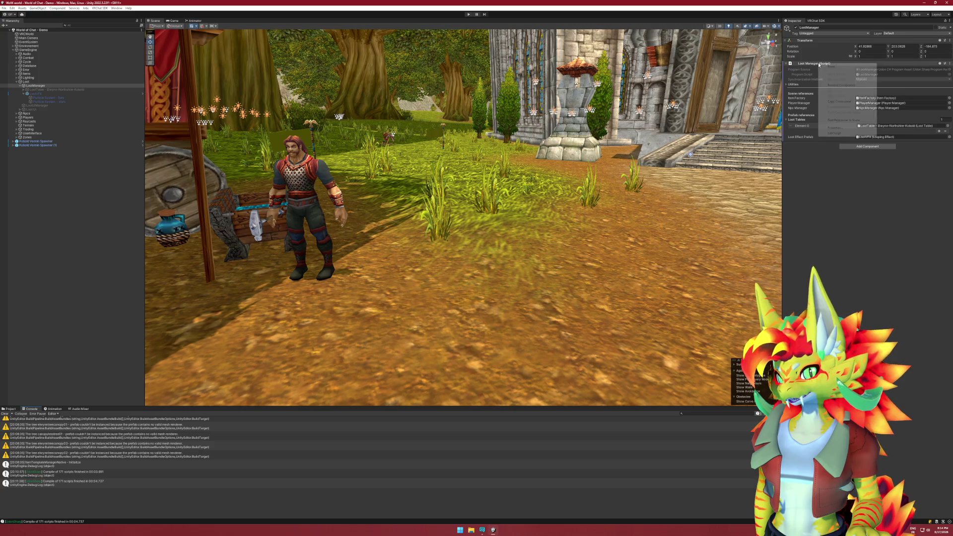
left_click(845, 133)
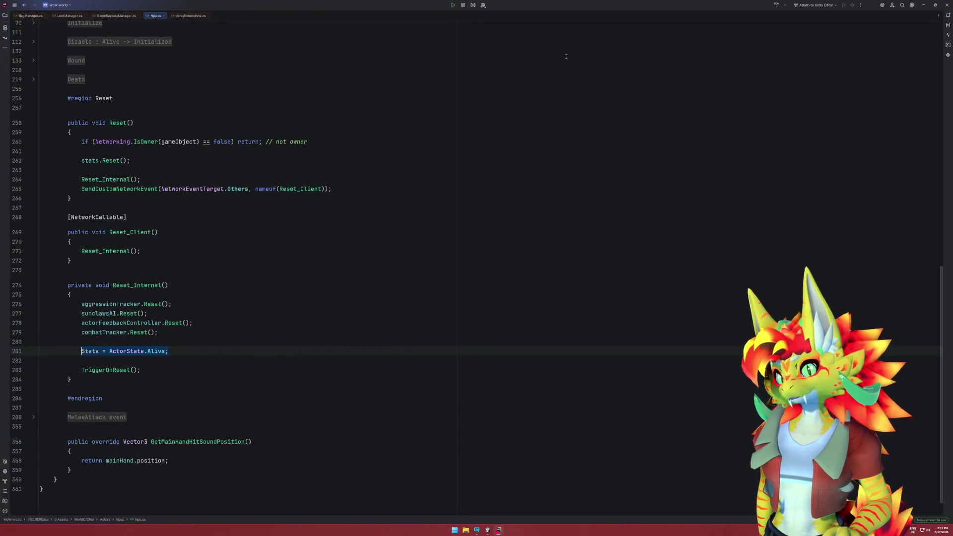
In Npc.cs, trace Reset, Reset_Client and Reset_Internal down to the TriggerOnReset call.
key("ctrl+Tab")
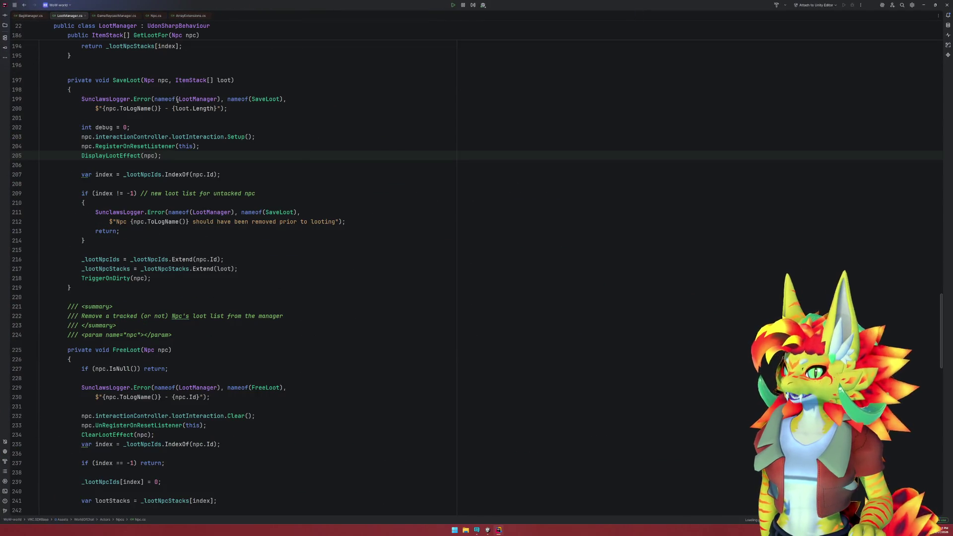
left_click(153, 17)
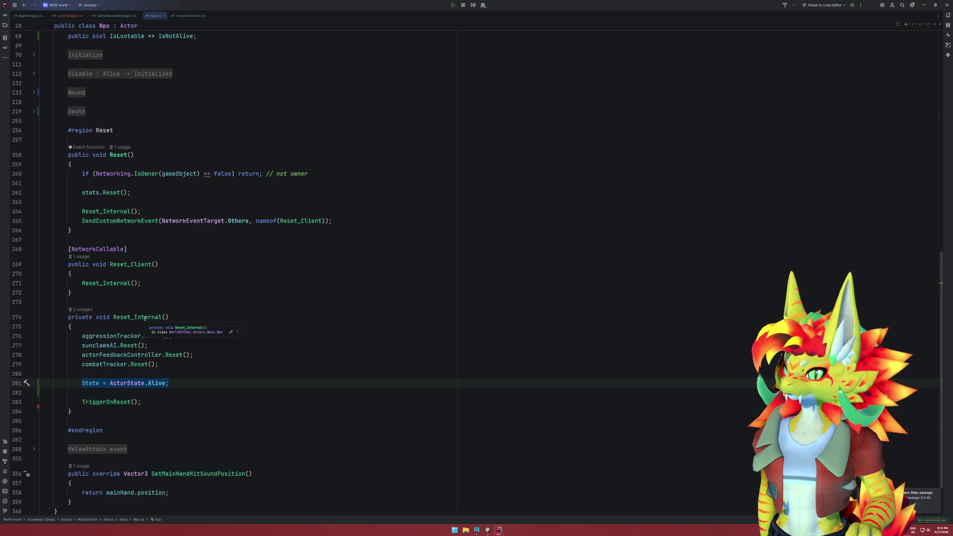
double_click(144, 317)
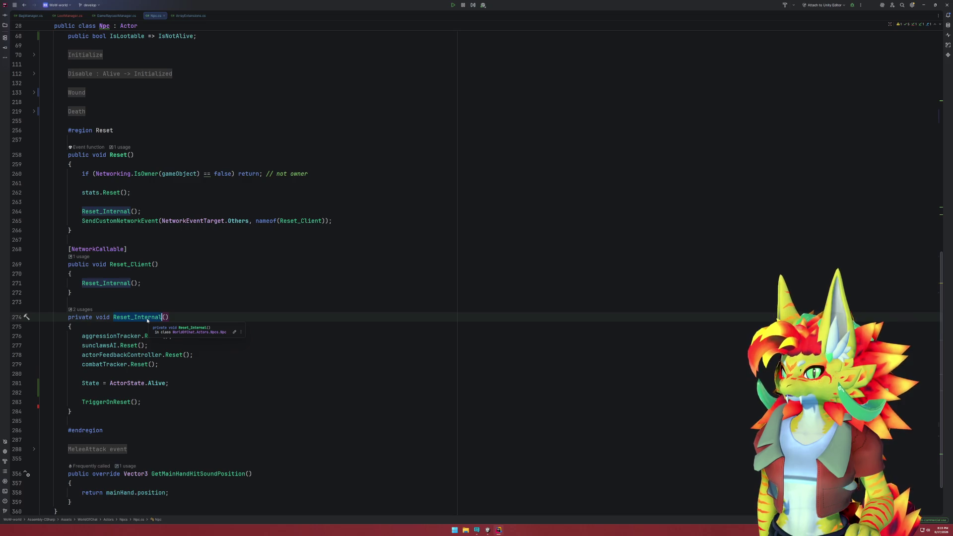
left_click(110, 221)
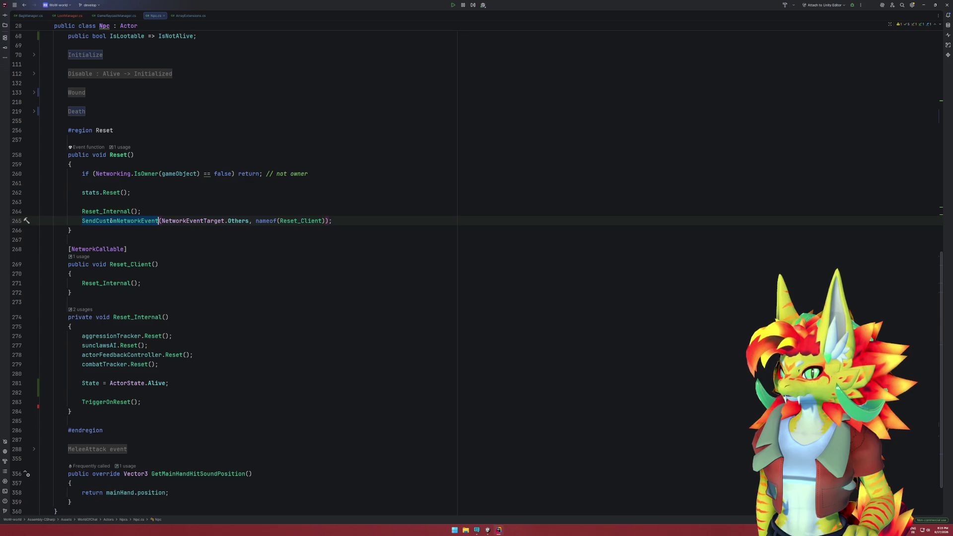
double_click(300, 220)
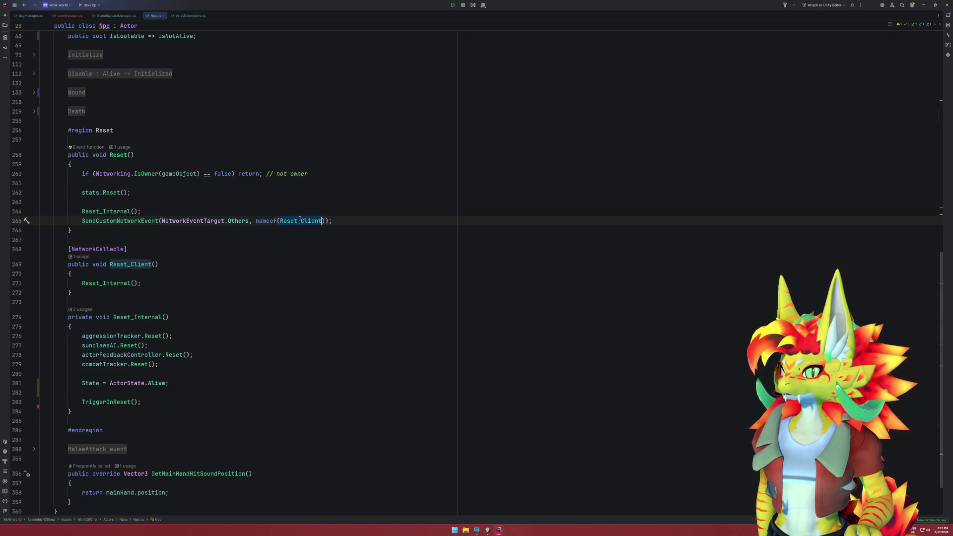
double_click(114, 211)
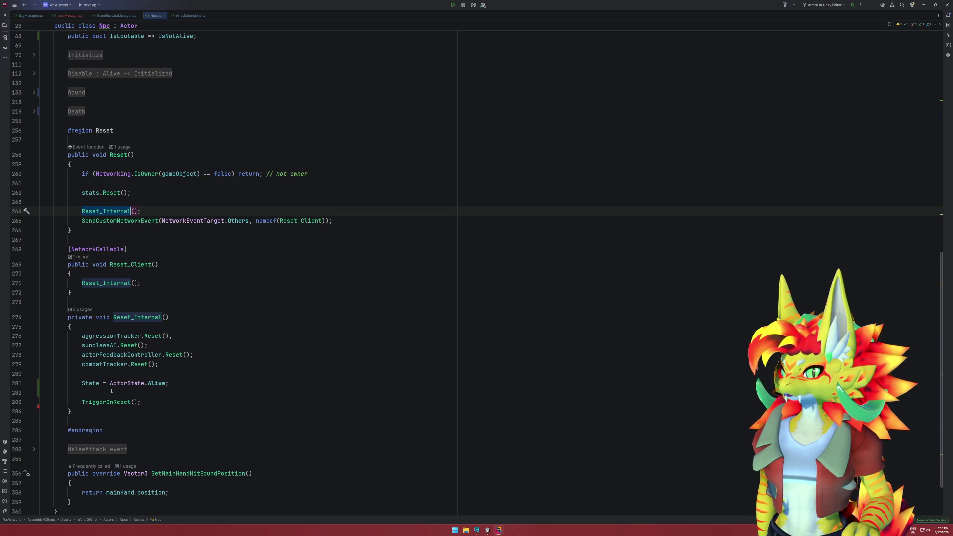
left_click_drag(141, 402, 143, 394)
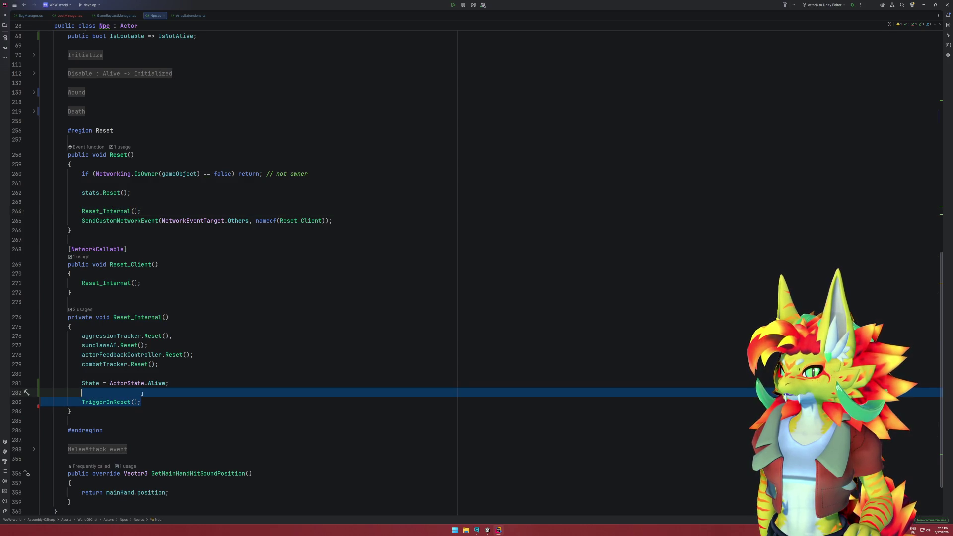
left_click(111, 404)
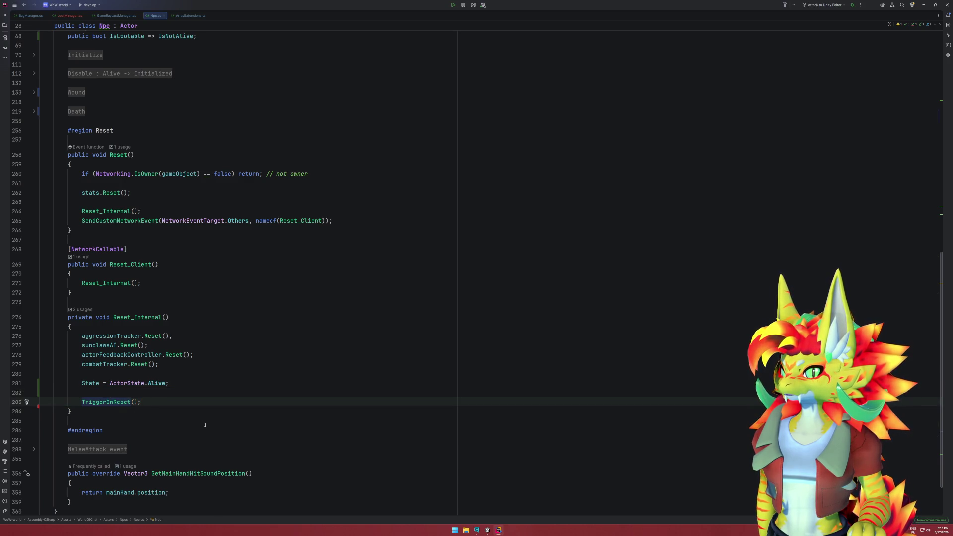
Back in LootManager.cs, go to the declaration of RegisterOnResetListener from line 204.
key("ctrl+alt+Left")
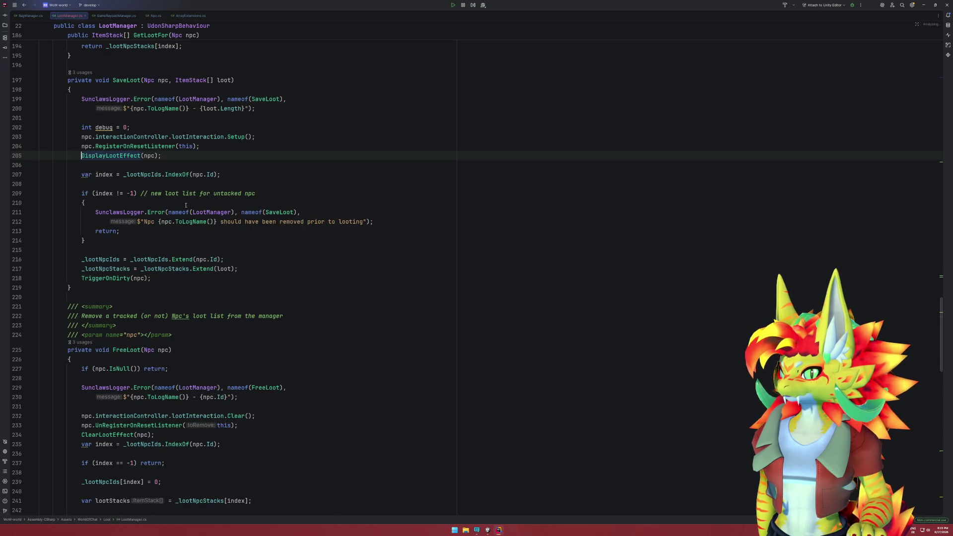
double_click(141, 146)
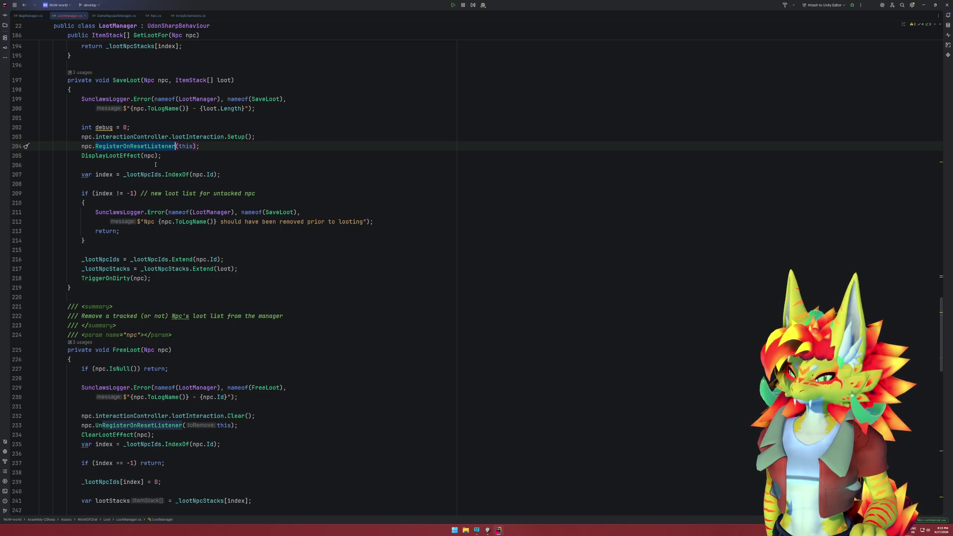
key("ctrl+b")
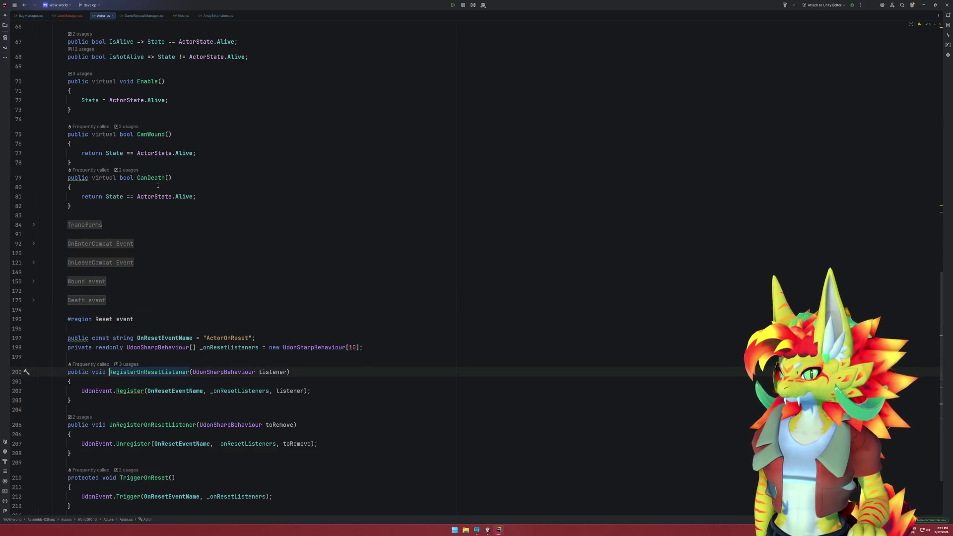